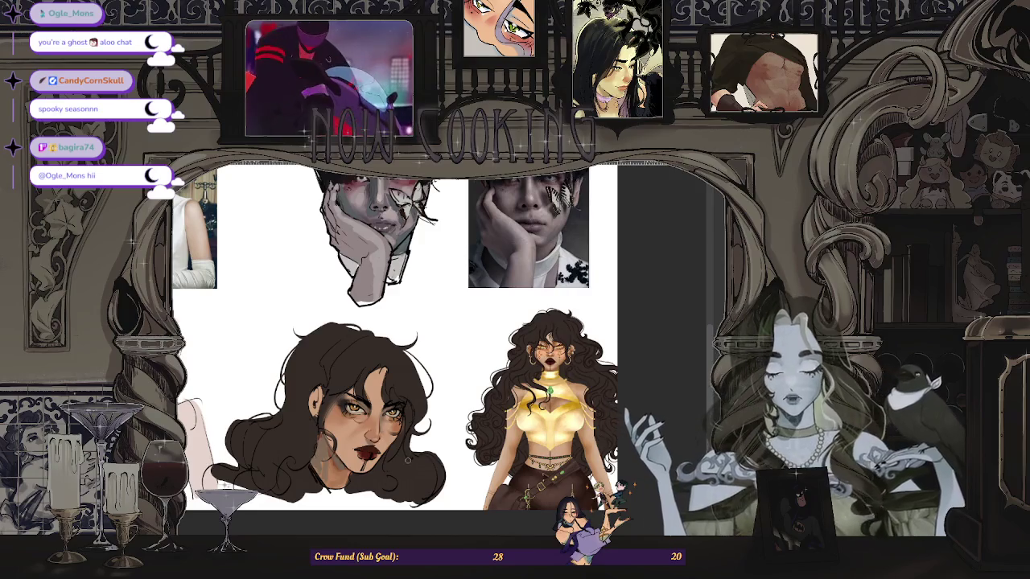
Step: Cancel the transform on the top-left photo and scale the top-right reference photo down with Ctrl+T
{"action": "scroll", "coordinate": [427, 346], "scroll_direction": "up", "scroll_amount": 1}
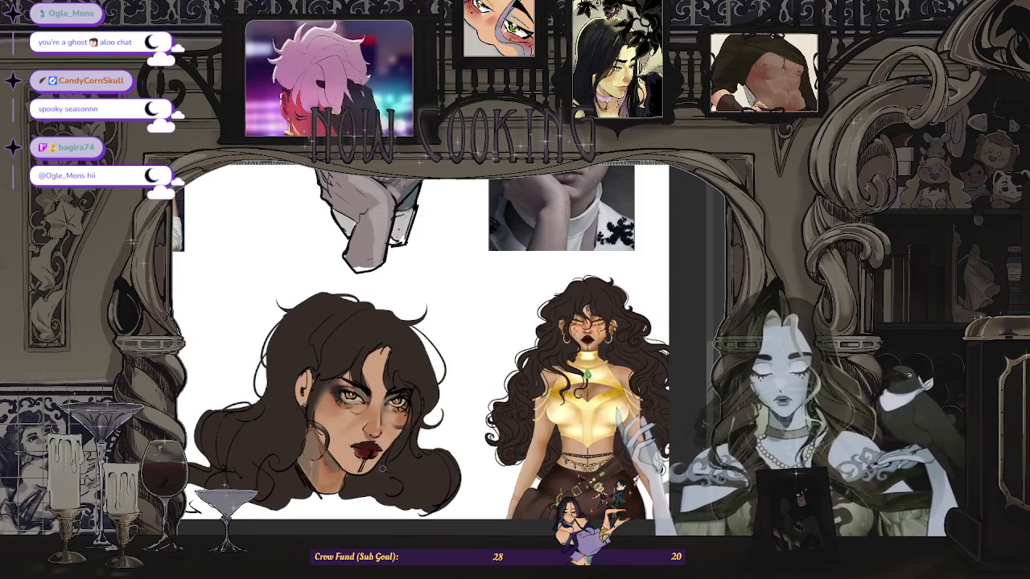
{"action": "scroll", "coordinate": [362, 475], "scroll_direction": "up", "scroll_amount": 1}
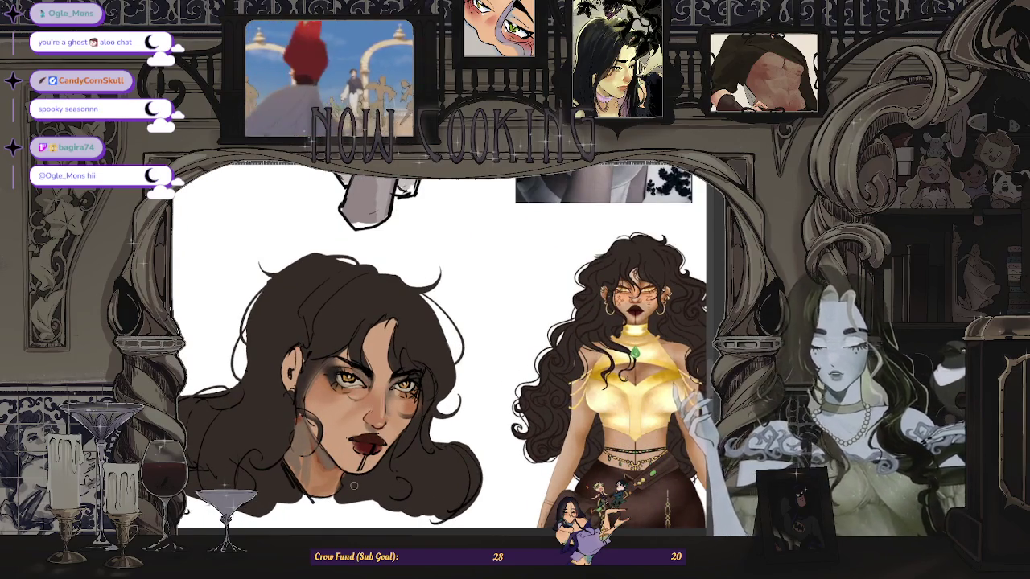
{"action": "scroll", "coordinate": [353, 486], "scroll_direction": "down", "scroll_amount": 3}
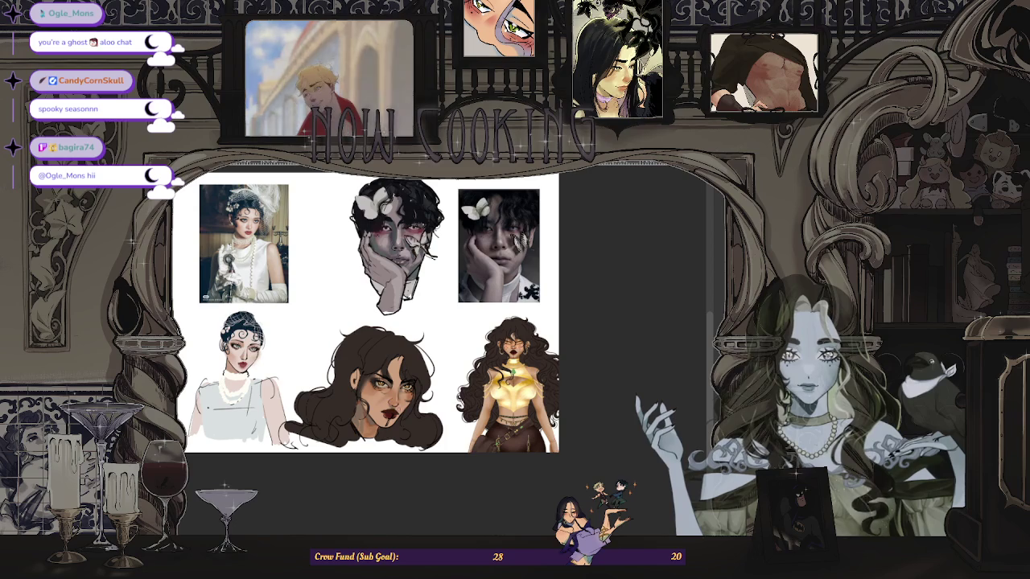
{"action": "scroll", "coordinate": [416, 377], "scroll_direction": "up", "scroll_amount": 1}
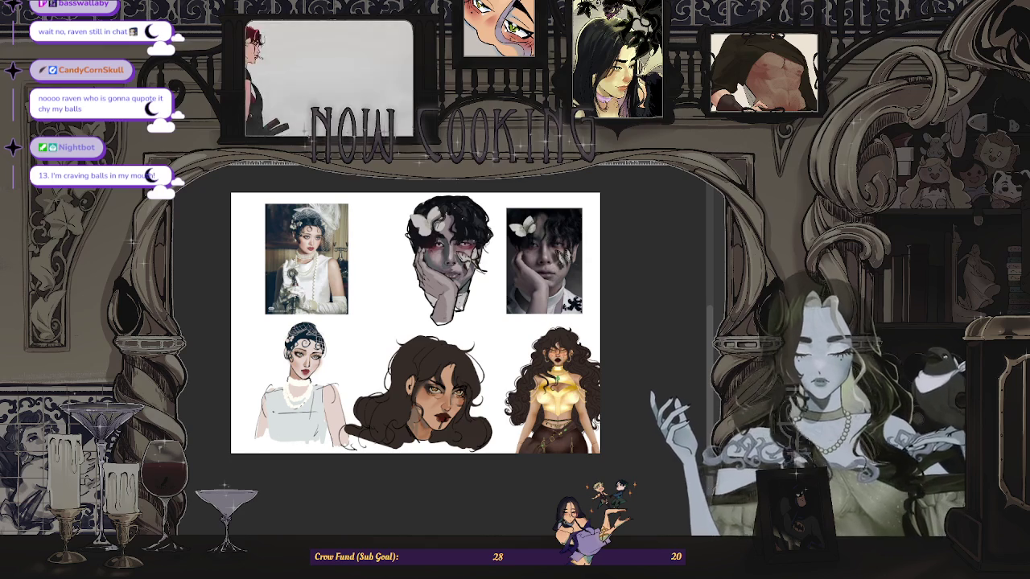
{"action": "key", "text": "ctrl+t"}
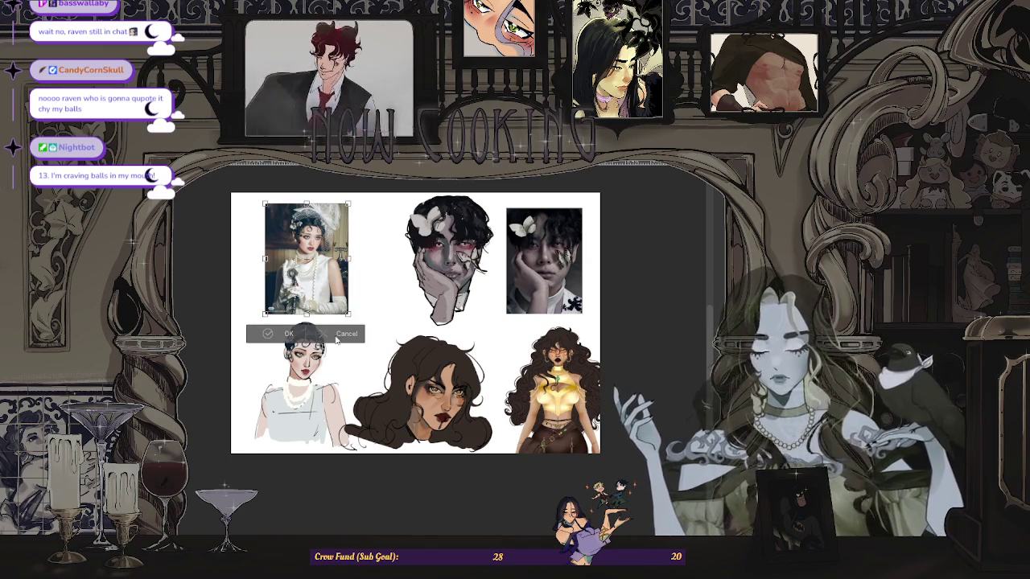
{"action": "left_click", "coordinate": [337, 338]}
{"action": "key", "text": "ctrl+t"}
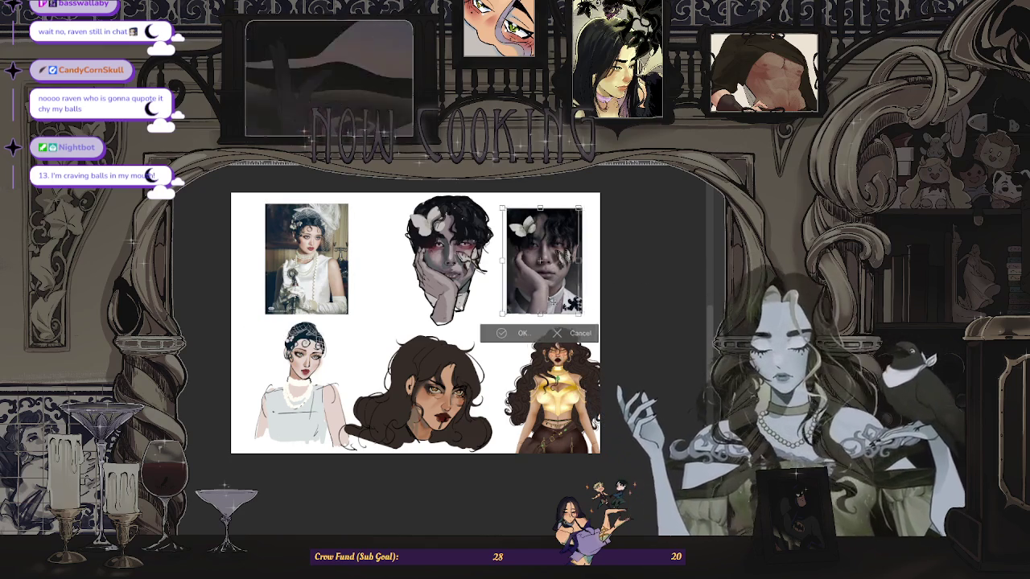
{"action": "key", "text": "Return"}
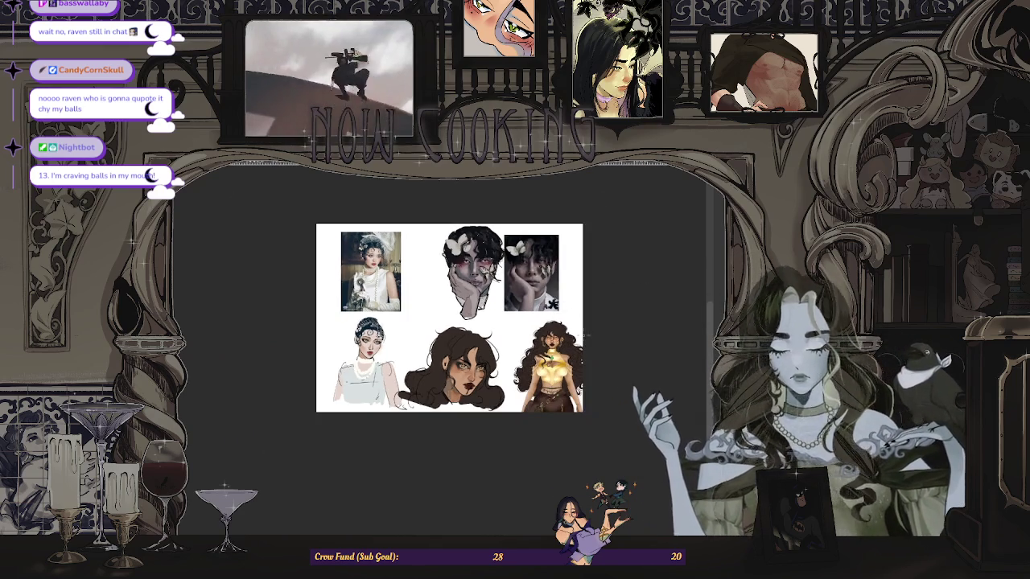
{"action": "key", "text": "ctrl+plus"}
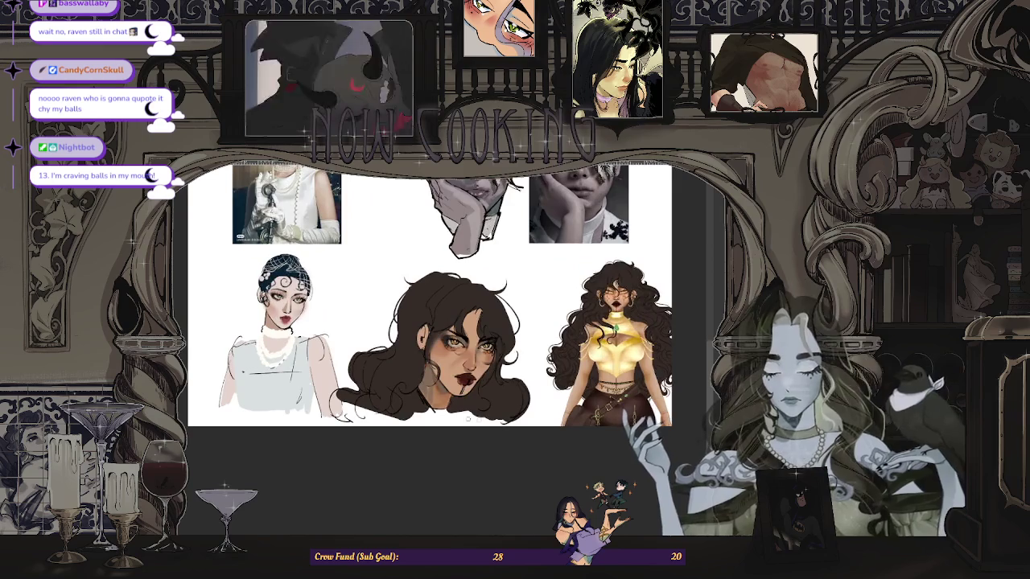
{"action": "scroll", "coordinate": [427, 402], "scroll_direction": "up", "scroll_amount": 3}
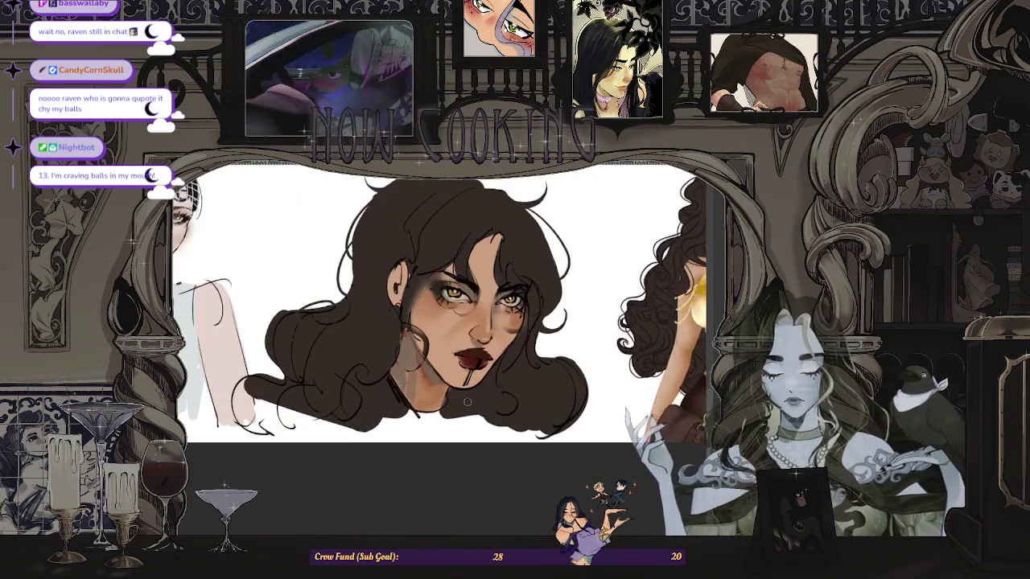
{"action": "scroll", "coordinate": [467, 403], "scroll_direction": "down", "scroll_amount": 2}
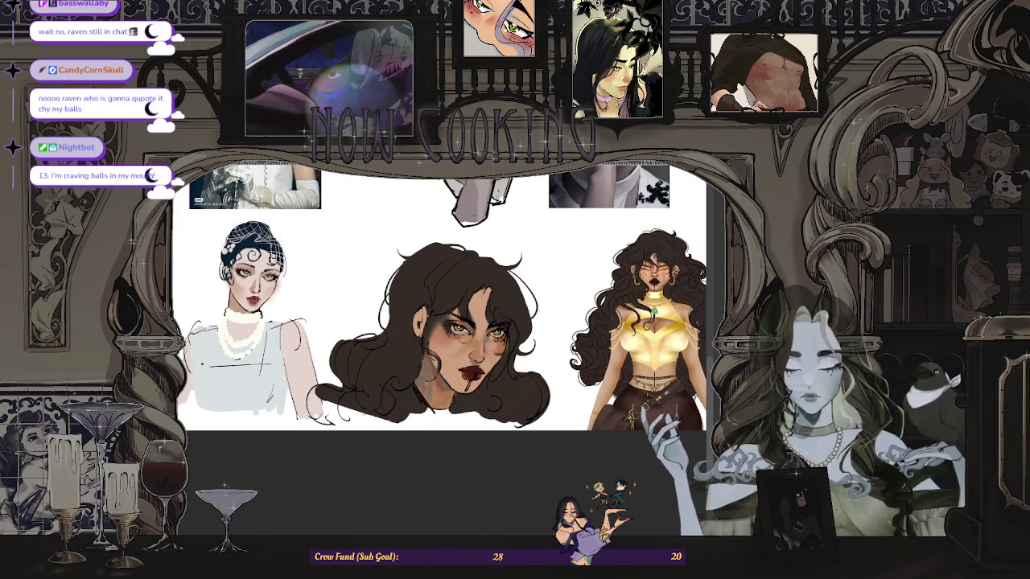
{"action": "scroll", "coordinate": [483, 315], "scroll_direction": "up", "scroll_amount": 3}
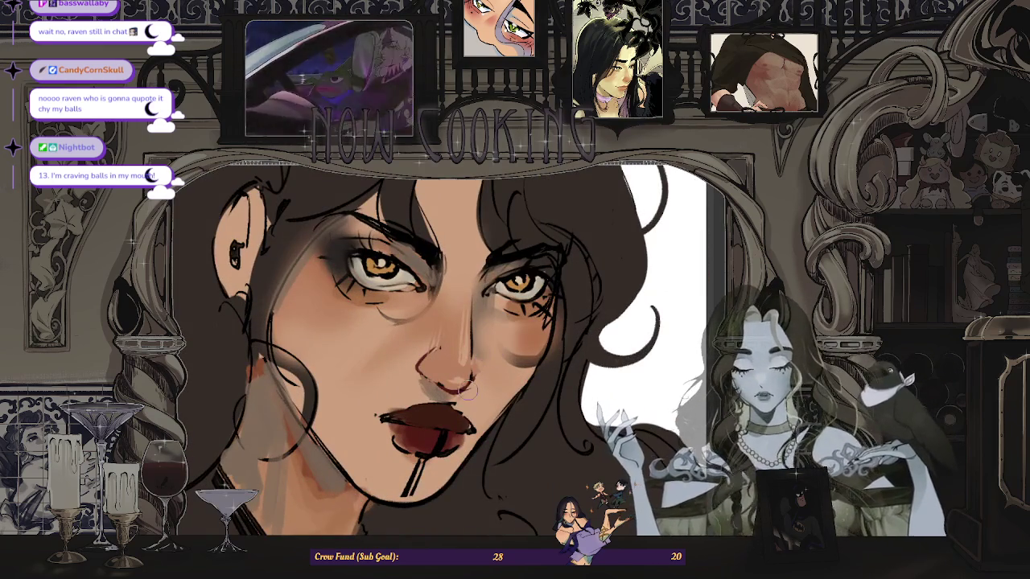
{"action": "scroll", "coordinate": [483, 316], "scroll_direction": "up", "scroll_amount": 2}
{"action": "scroll", "coordinate": [483, 316], "scroll_direction": "up", "scroll_amount": 2}
{"action": "key", "text": "bracketright"}
{"action": "key", "text": "bracketright"}
{"action": "key", "text": "bracketright"}
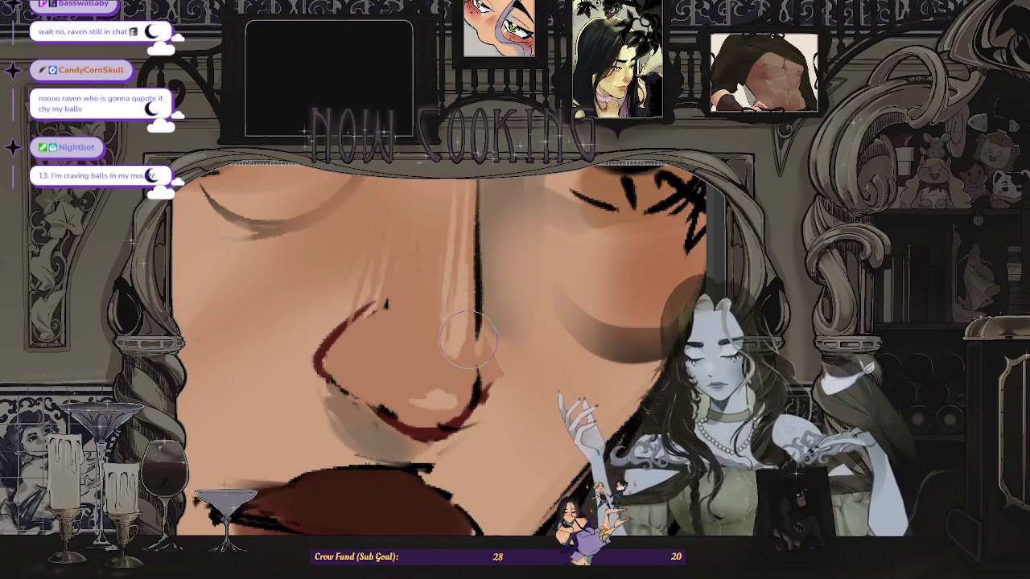
{"action": "key", "text": "bracketleft"}
{"action": "key", "text": "bracketleft"}
{"action": "key", "text": "bracketleft"}
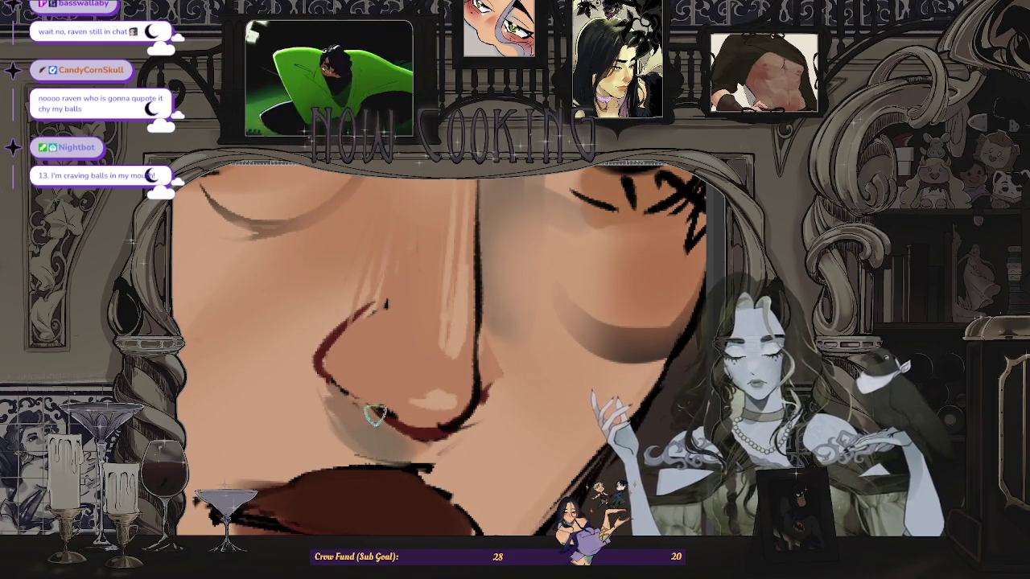
{"action": "left_click_drag", "start_coordinate": [439, 430], "coordinate": [386, 379]}
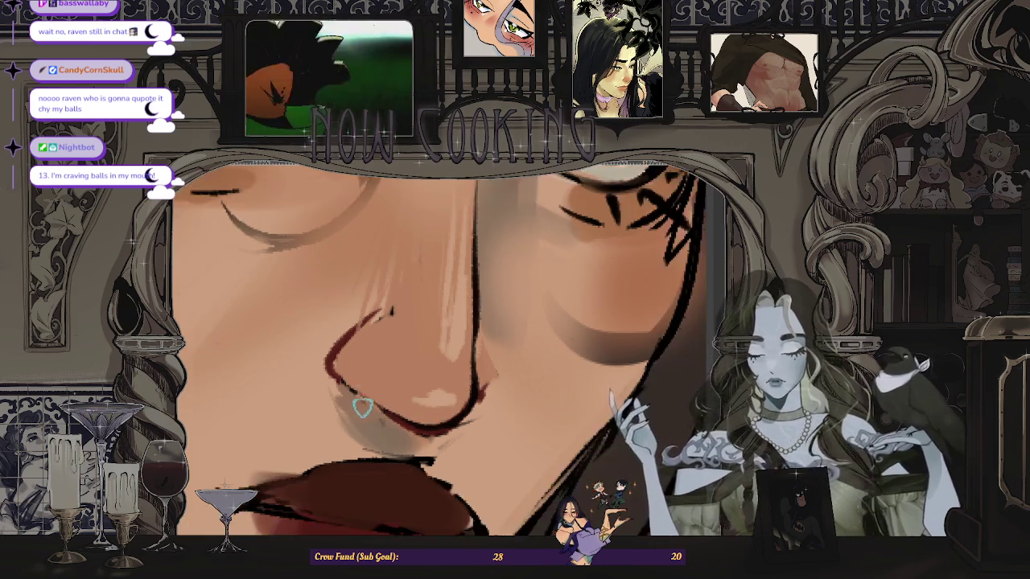
{"action": "key", "text": "bracketright"}
{"action": "key", "text": "bracketright"}
{"action": "key", "text": "bracketright"}
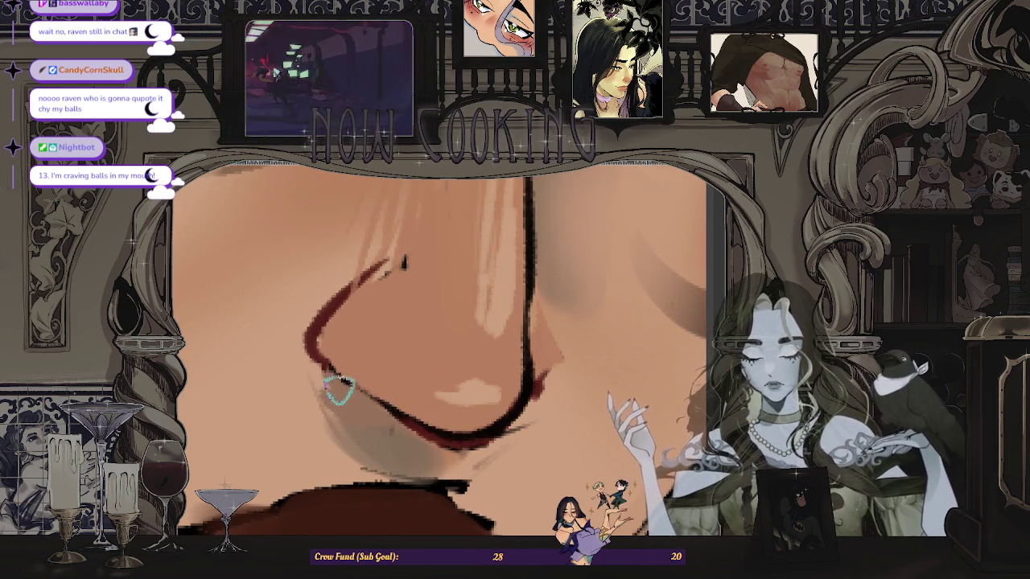
{"action": "key", "text": "ctrl+minus"}
{"action": "key", "text": "bracketleft"}
{"action": "key", "text": "bracketleft"}
{"action": "key", "text": "bracketleft"}
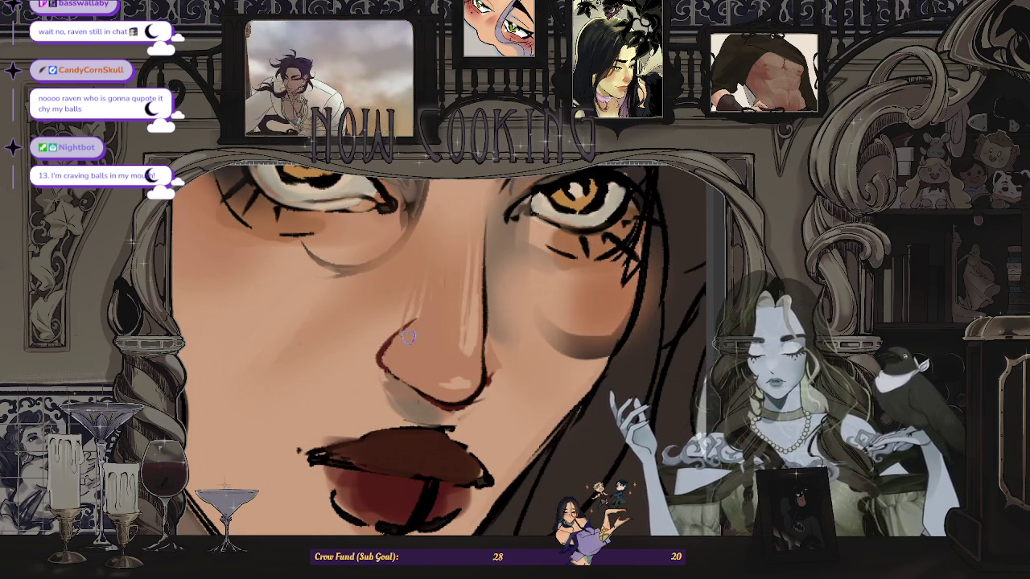
{"action": "scroll", "coordinate": [503, 376], "scroll_direction": "up", "scroll_amount": 2}
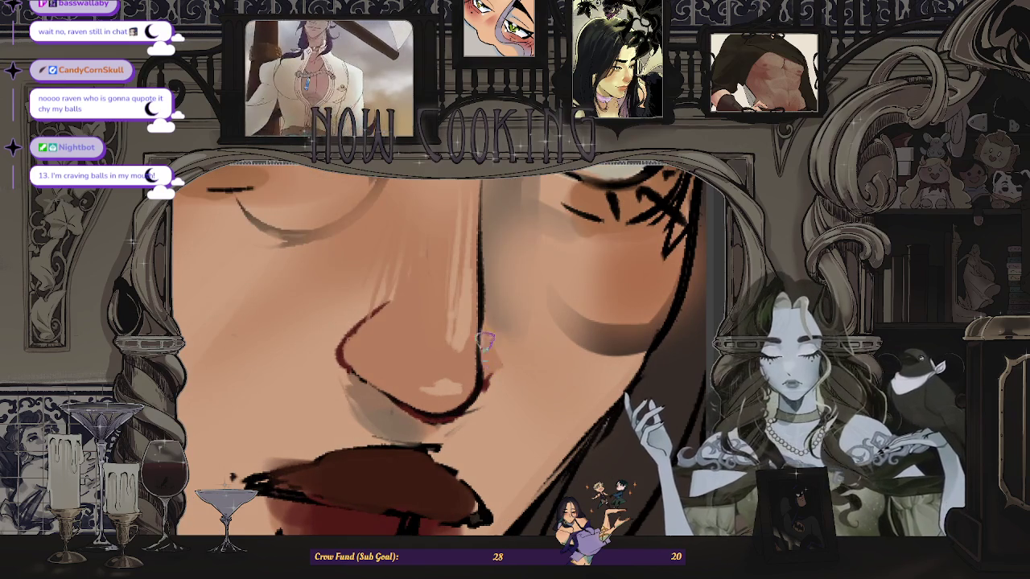
{"action": "scroll", "coordinate": [478, 338], "scroll_direction": "down", "scroll_amount": 2}
{"action": "scroll", "coordinate": [438, 400], "scroll_direction": "up", "scroll_amount": 2}
{"action": "scroll", "coordinate": [439, 400], "scroll_direction": "up", "scroll_amount": 1}
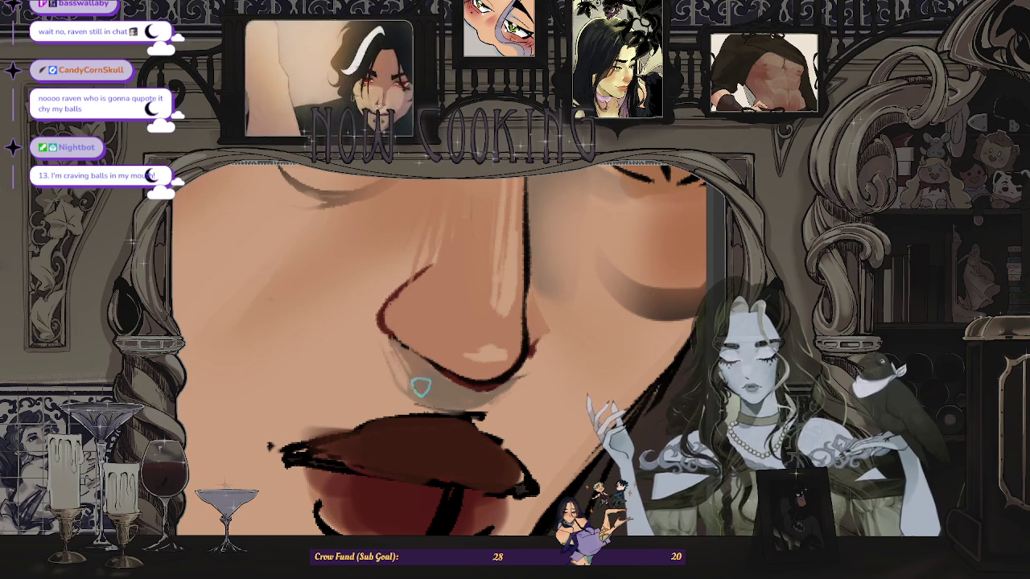
{"action": "scroll", "coordinate": [420, 387], "scroll_direction": "down", "scroll_amount": 5}
{"action": "scroll", "coordinate": [420, 387], "scroll_direction": "down", "scroll_amount": 5}
{"action": "scroll", "coordinate": [487, 341], "scroll_direction": "up", "scroll_amount": 5}
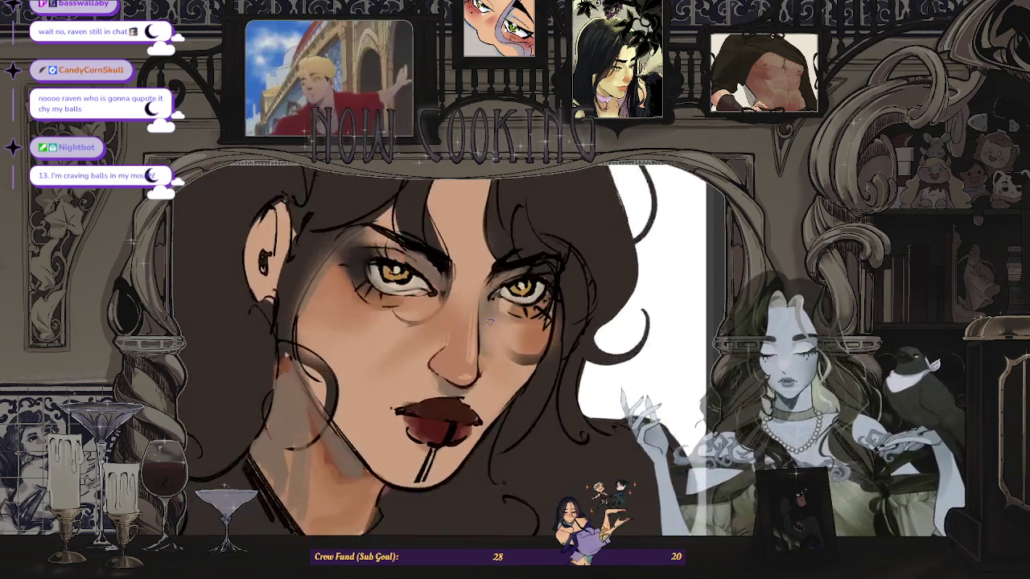
{"action": "scroll", "coordinate": [486, 341], "scroll_direction": "up", "scroll_amount": 5}
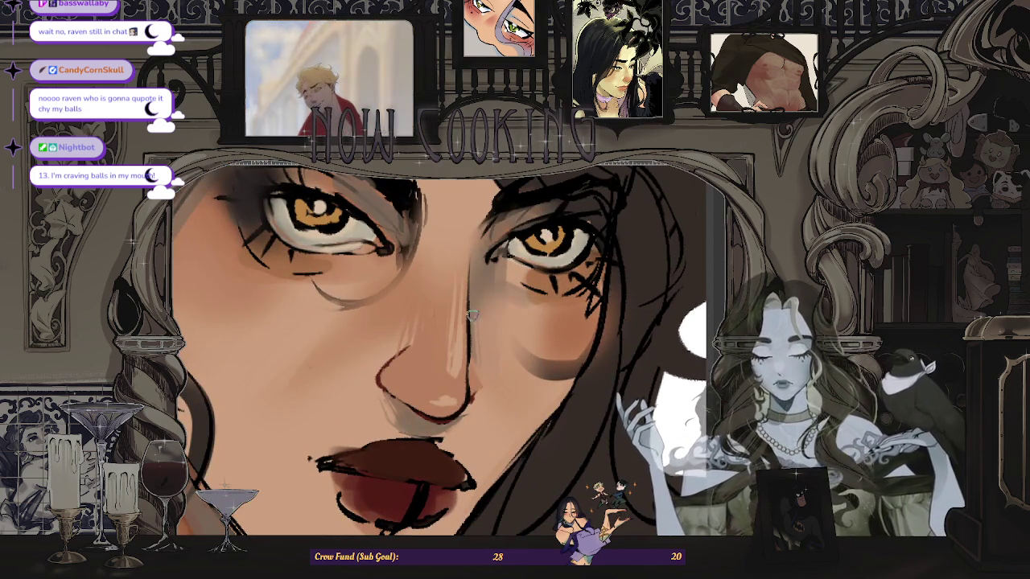
{"action": "scroll", "coordinate": [483, 341], "scroll_direction": "down", "scroll_amount": 5}
{"action": "scroll", "coordinate": [560, 357], "scroll_direction": "up", "scroll_amount": 5}
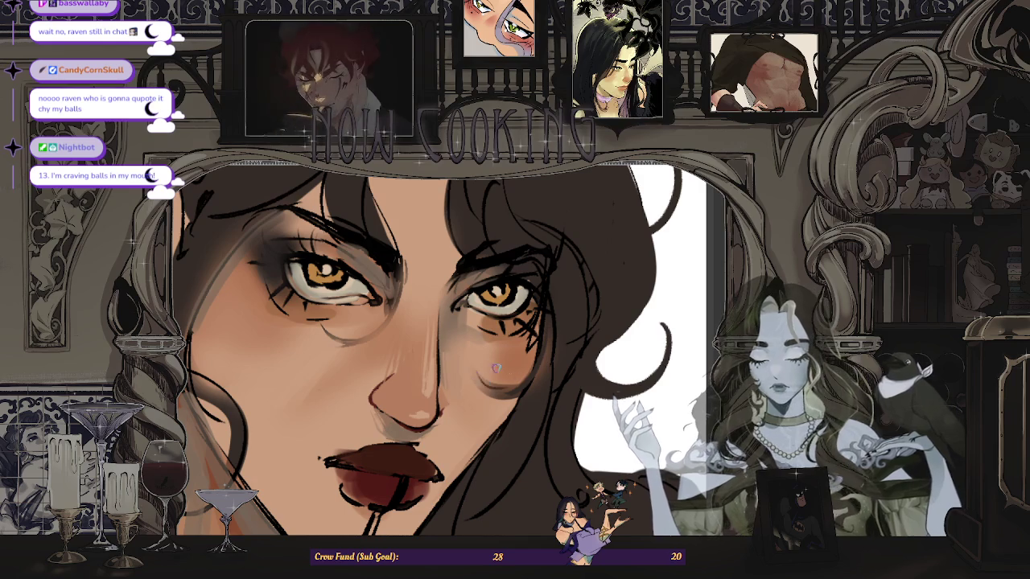
Step: Redraw the curved line on the cheek as a darker stroke
{"action": "left_click_drag", "start_coordinate": [480, 361], "coordinate": [507, 393]}
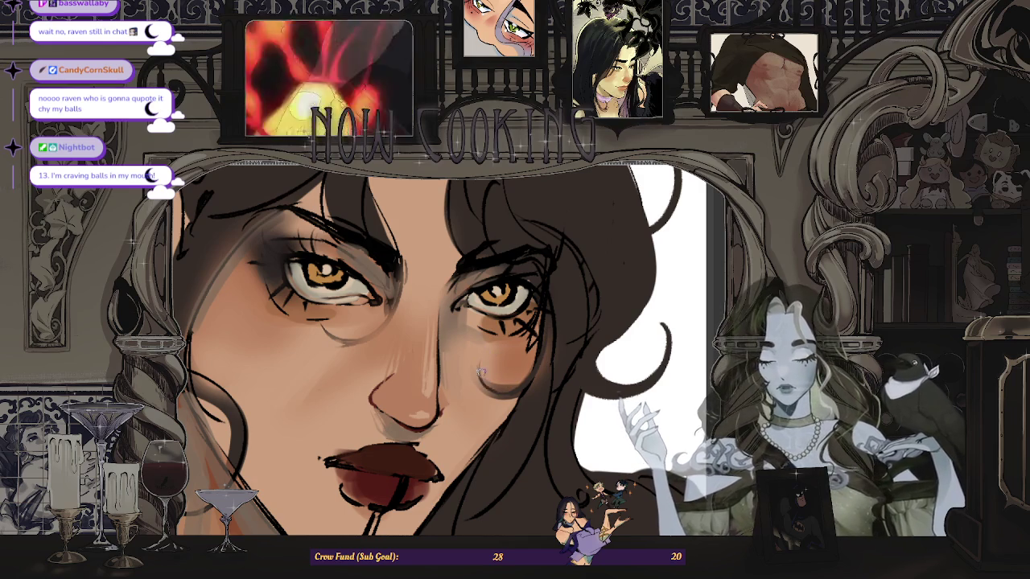
{"action": "left_click_drag", "start_coordinate": [515, 347], "coordinate": [501, 394]}
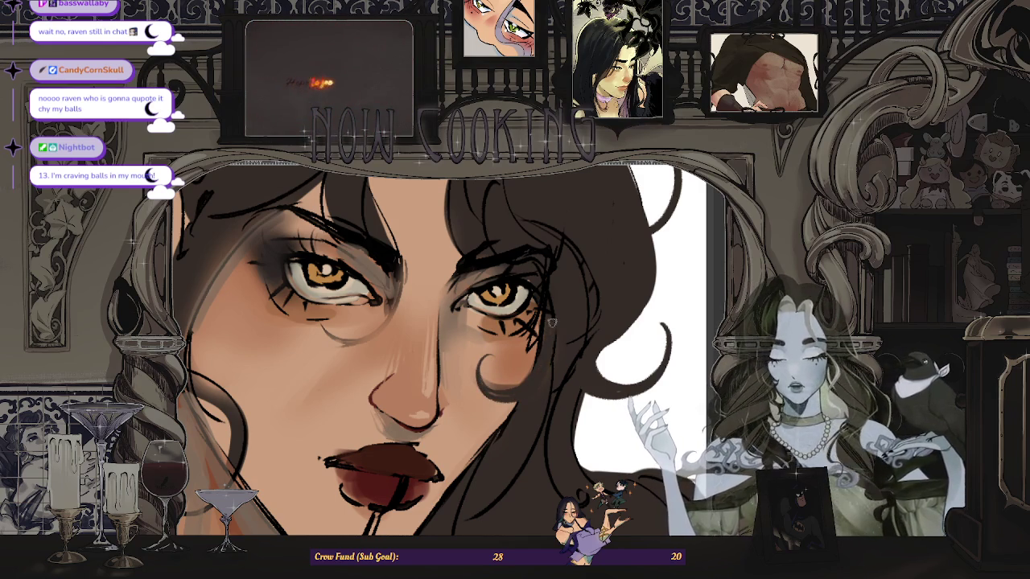
{"action": "scroll", "coordinate": [551, 339], "scroll_direction": "down", "scroll_amount": 2}
{"action": "scroll", "coordinate": [551, 339], "scroll_direction": "down", "scroll_amount": 2}
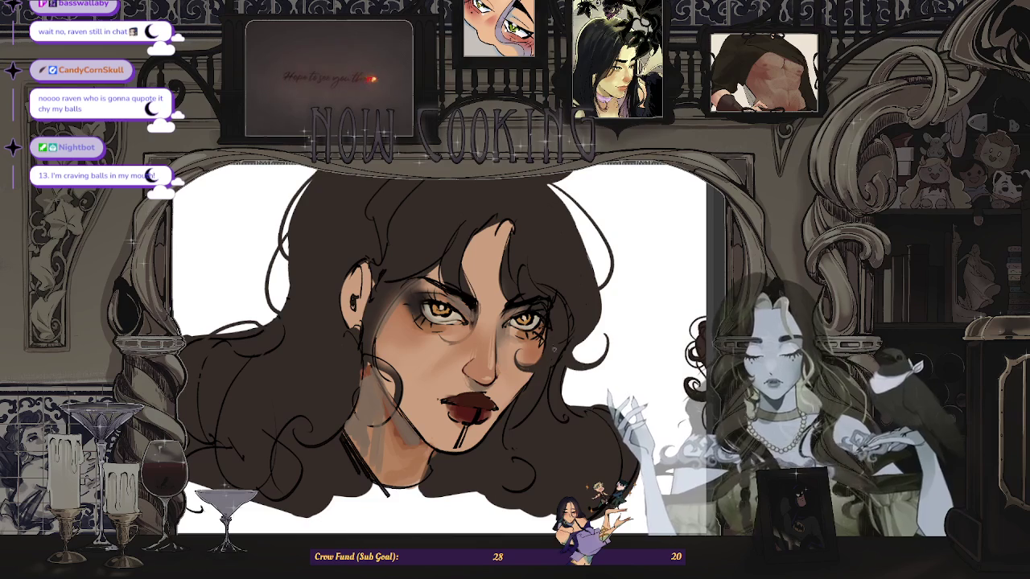
{"action": "scroll", "coordinate": [553, 348], "scroll_direction": "up", "scroll_amount": 1}
{"action": "scroll", "coordinate": [515, 322], "scroll_direction": "up", "scroll_amount": 1}
{"action": "scroll", "coordinate": [470, 285], "scroll_direction": "up", "scroll_amount": 1}
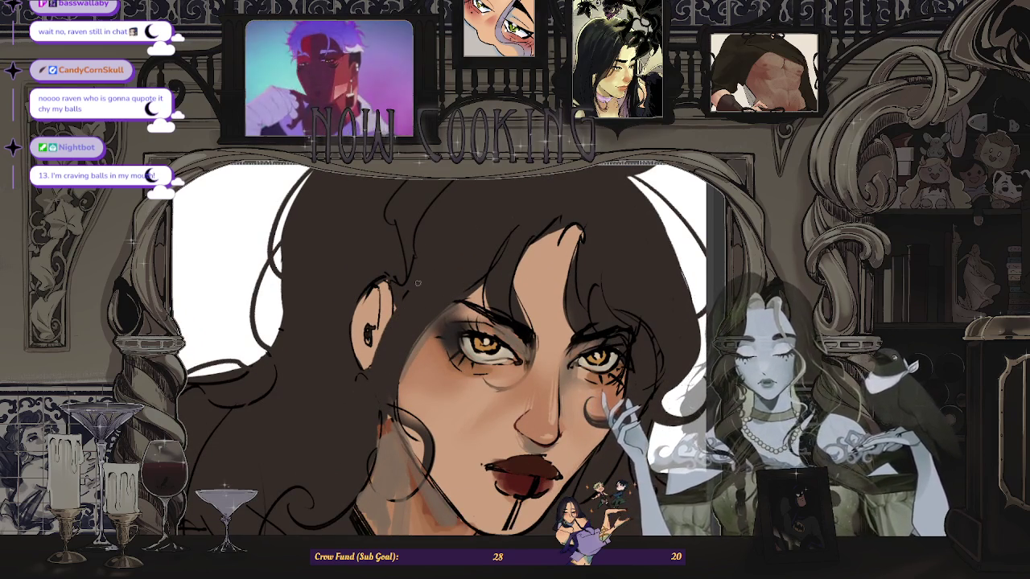
{"action": "scroll", "coordinate": [384, 498], "scroll_direction": "up", "scroll_amount": 1}
{"action": "scroll", "coordinate": [385, 498], "scroll_direction": "up", "scroll_amount": 1}
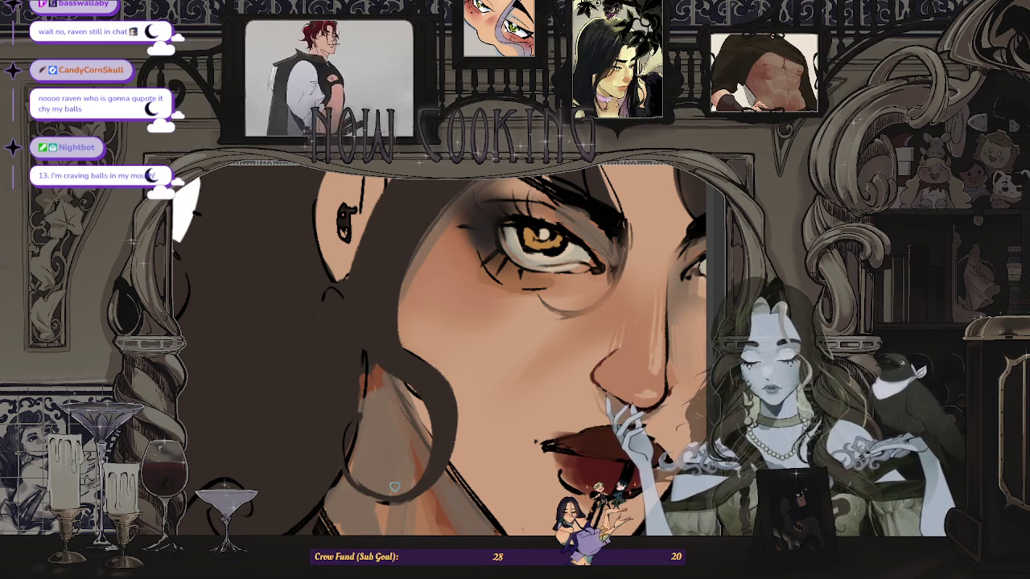
Step: Compare the last hair stroke with undo and redo, then zoom out to inspect the whole face
{"action": "key", "text": "ctrl+z"}
{"action": "key", "text": "ctrl+shift+z"}
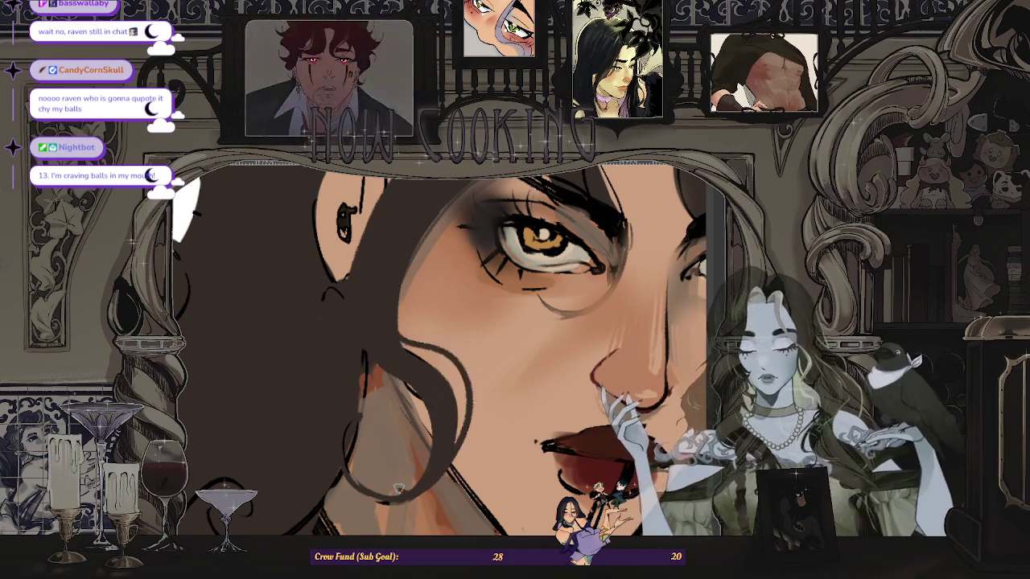
{"action": "key", "text": "ctrl+0"}
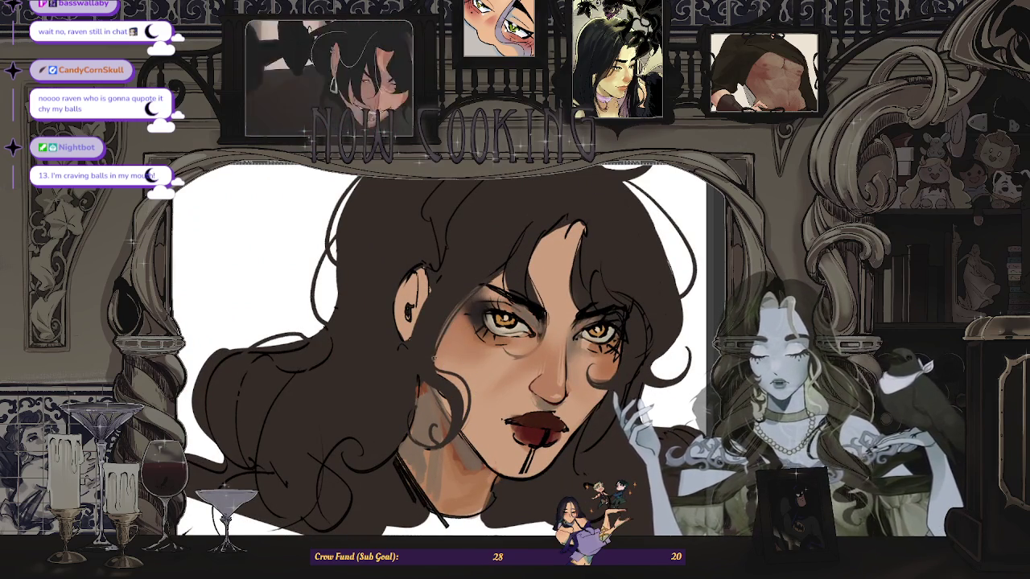
{"action": "scroll", "coordinate": [443, 344], "scroll_direction": "up", "scroll_amount": 1}
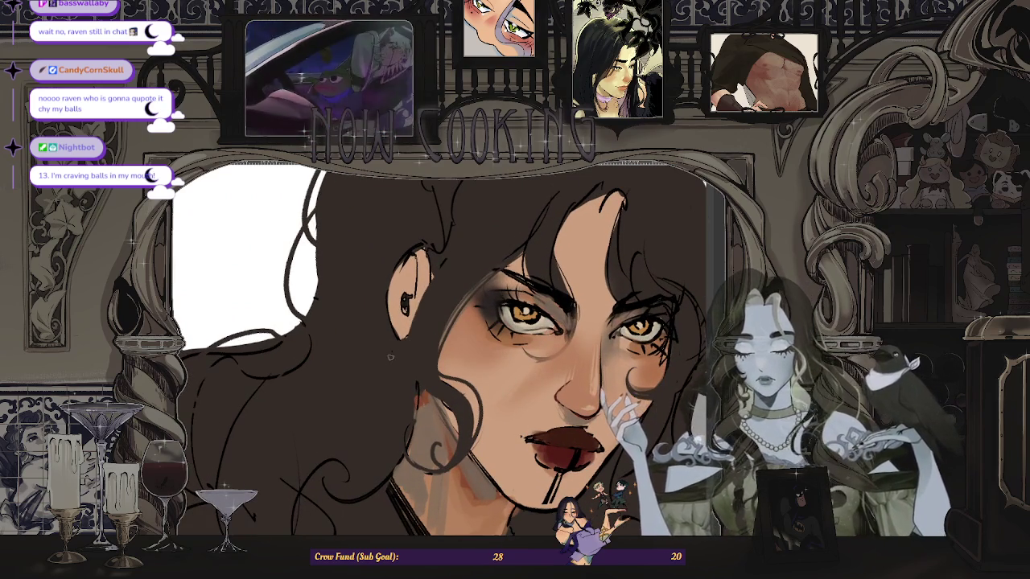
{"action": "scroll", "coordinate": [393, 371], "scroll_direction": "down", "scroll_amount": 3}
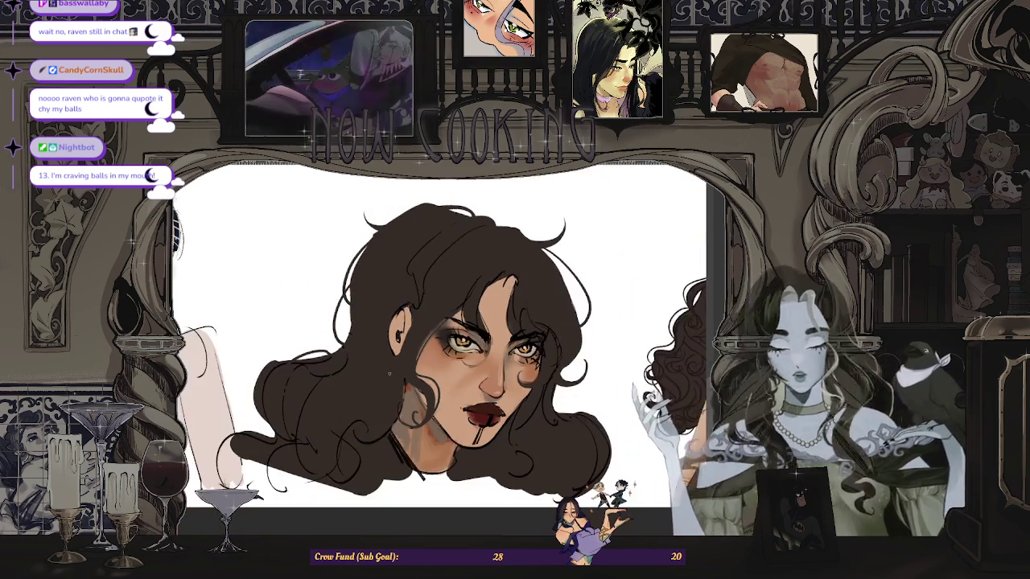
{"action": "scroll", "coordinate": [404, 367], "scroll_direction": "down", "scroll_amount": 1}
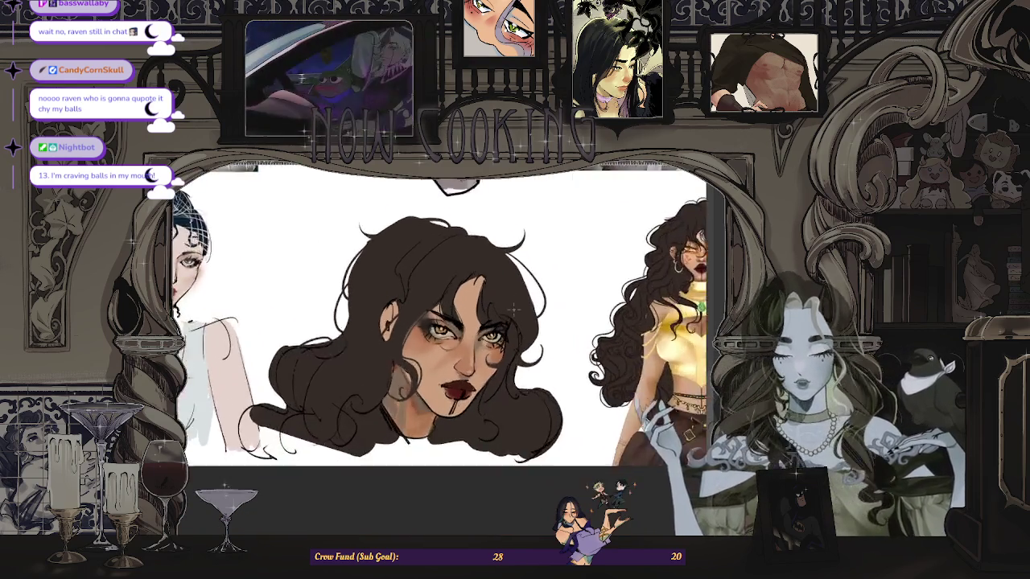
{"action": "scroll", "coordinate": [483, 354], "scroll_direction": "up", "scroll_amount": 3}
{"action": "scroll", "coordinate": [518, 344], "scroll_direction": "up", "scroll_amount": 1}
{"action": "scroll", "coordinate": [527, 330], "scroll_direction": "down", "scroll_amount": 1}
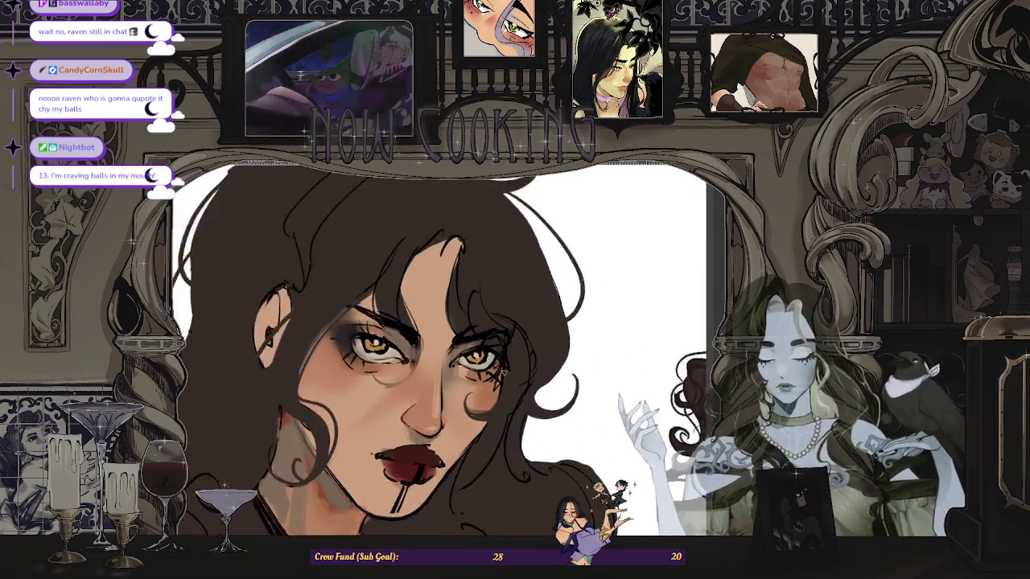
{"action": "scroll", "coordinate": [482, 402], "scroll_direction": "up", "scroll_amount": 3}
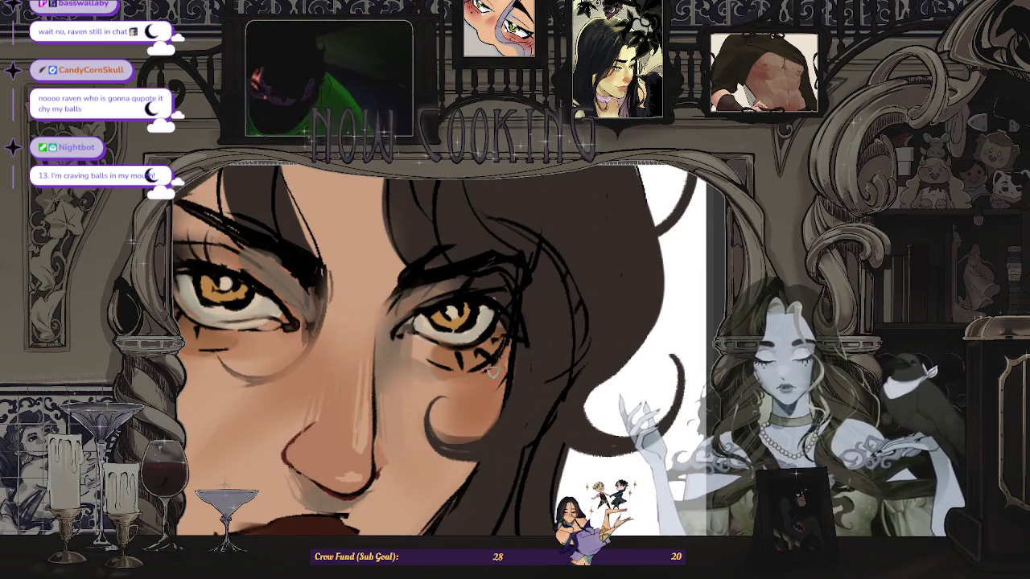
{"action": "scroll", "coordinate": [527, 319], "scroll_direction": "up", "scroll_amount": 2}
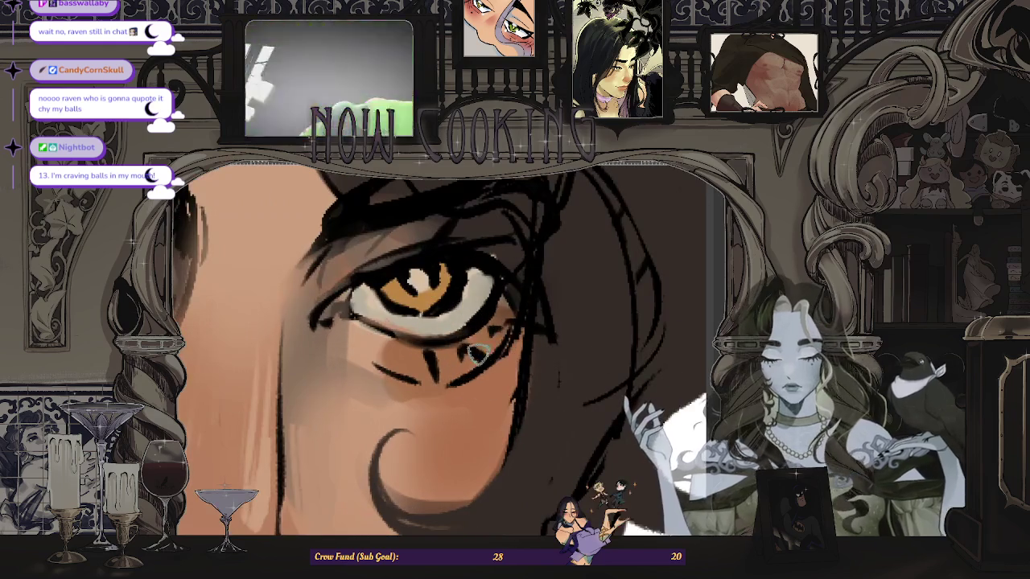
{"action": "scroll", "coordinate": [551, 326], "scroll_direction": "down", "scroll_amount": 3}
{"action": "scroll", "coordinate": [531, 322], "scroll_direction": "up", "scroll_amount": 1}
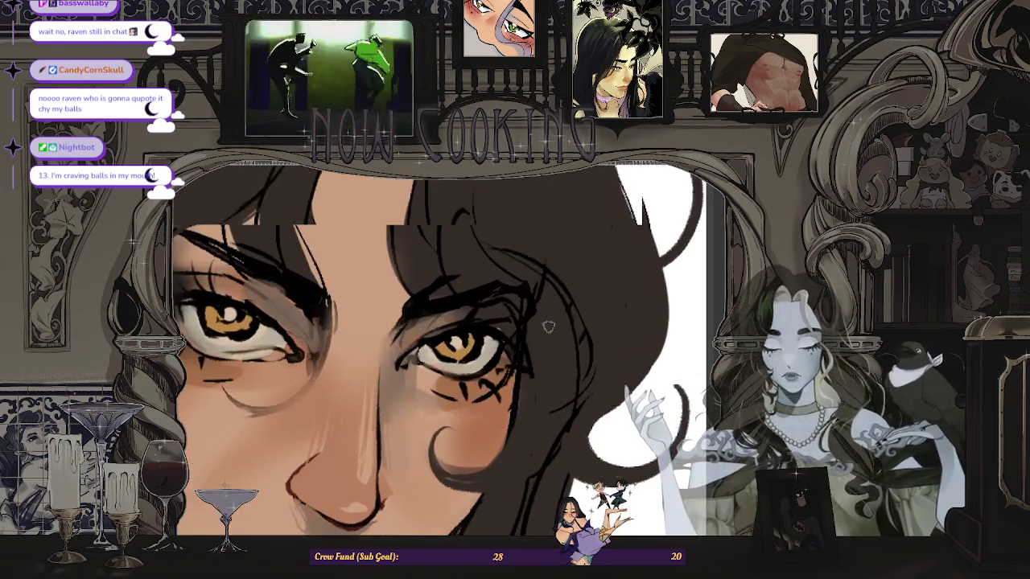
{"action": "scroll", "coordinate": [464, 280], "scroll_direction": "down", "scroll_amount": 1}
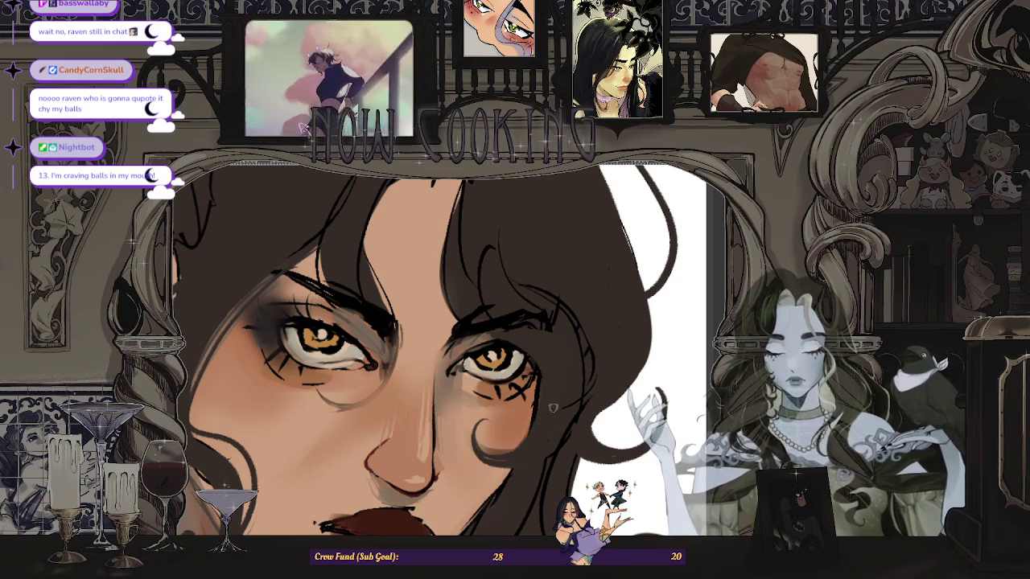
{"action": "scroll", "coordinate": [553, 408], "scroll_direction": "down", "scroll_amount": 3}
{"action": "scroll", "coordinate": [523, 354], "scroll_direction": "up", "scroll_amount": 1}
{"action": "scroll", "coordinate": [513, 329], "scroll_direction": "up", "scroll_amount": 1}
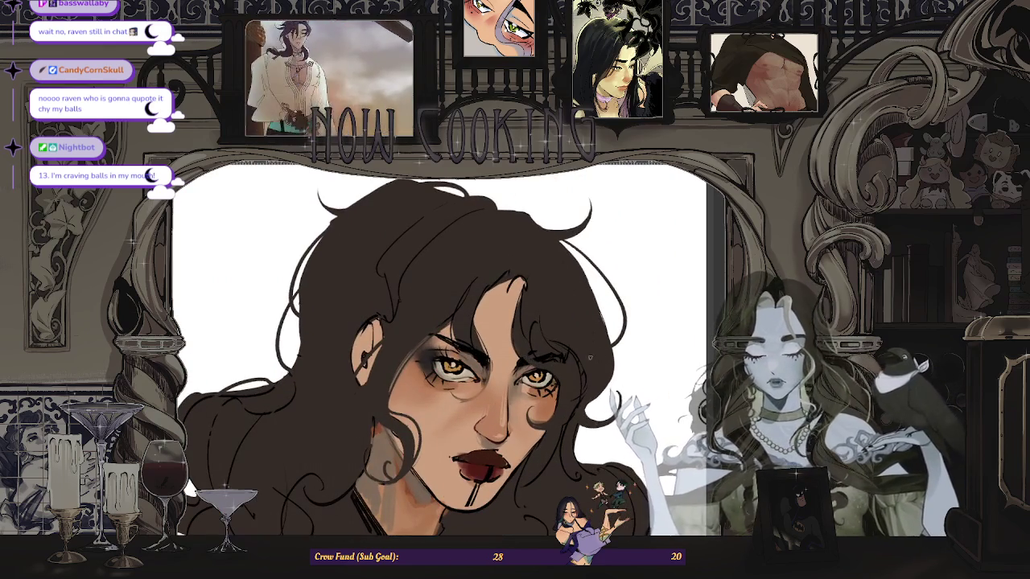
{"action": "scroll", "coordinate": [590, 357], "scroll_direction": "down", "scroll_amount": 2}
{"action": "scroll", "coordinate": [386, 354], "scroll_direction": "up", "scroll_amount": 2}
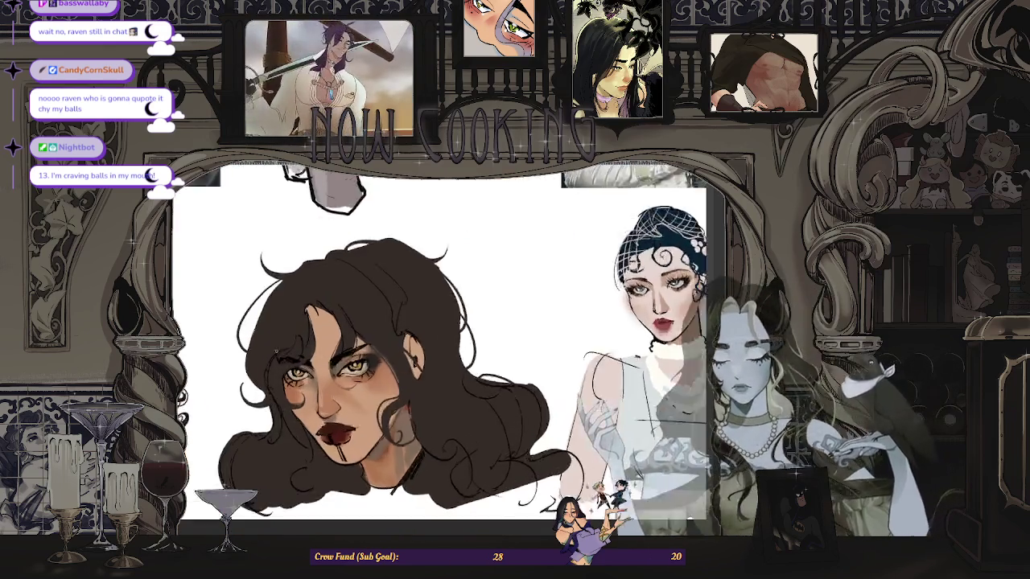
{"action": "scroll", "coordinate": [386, 354], "scroll_direction": "up", "scroll_amount": 2}
{"action": "scroll", "coordinate": [386, 354], "scroll_direction": "up", "scroll_amount": 2}
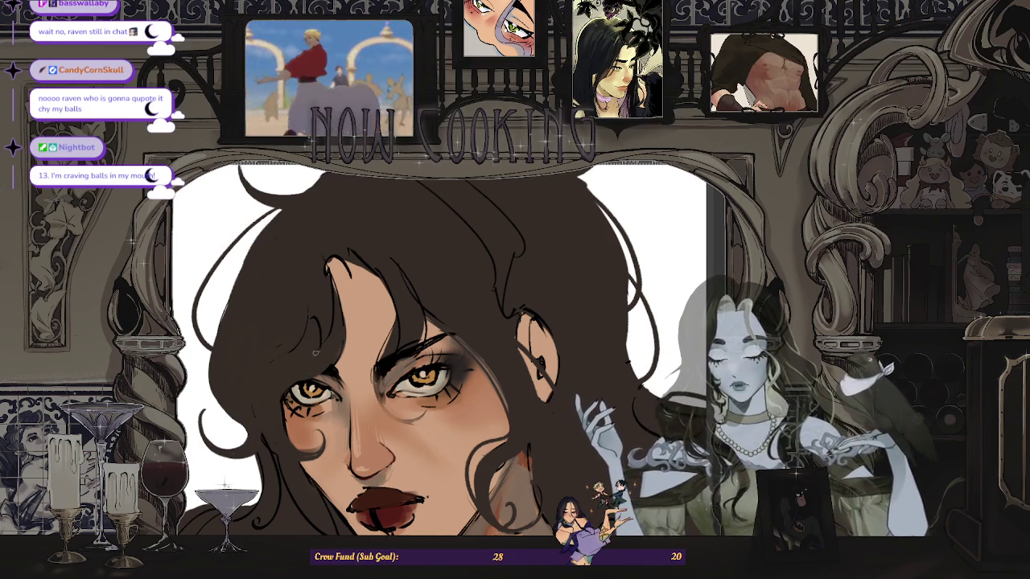
{"action": "scroll", "coordinate": [397, 296], "scroll_direction": "down", "scroll_amount": 3}
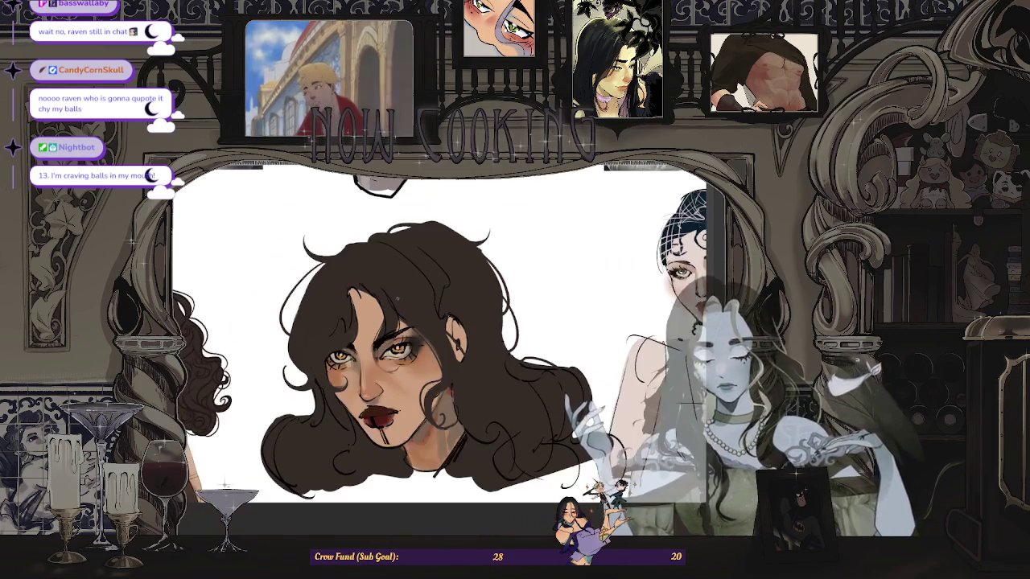
{"action": "scroll", "coordinate": [397, 297], "scroll_direction": "down", "scroll_amount": 2}
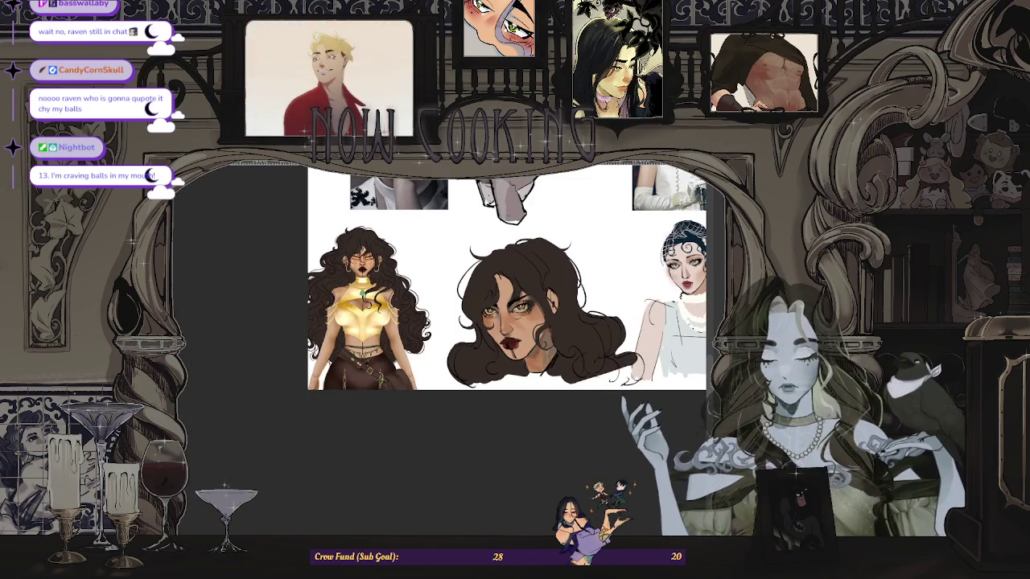
{"action": "key", "text": "h"}
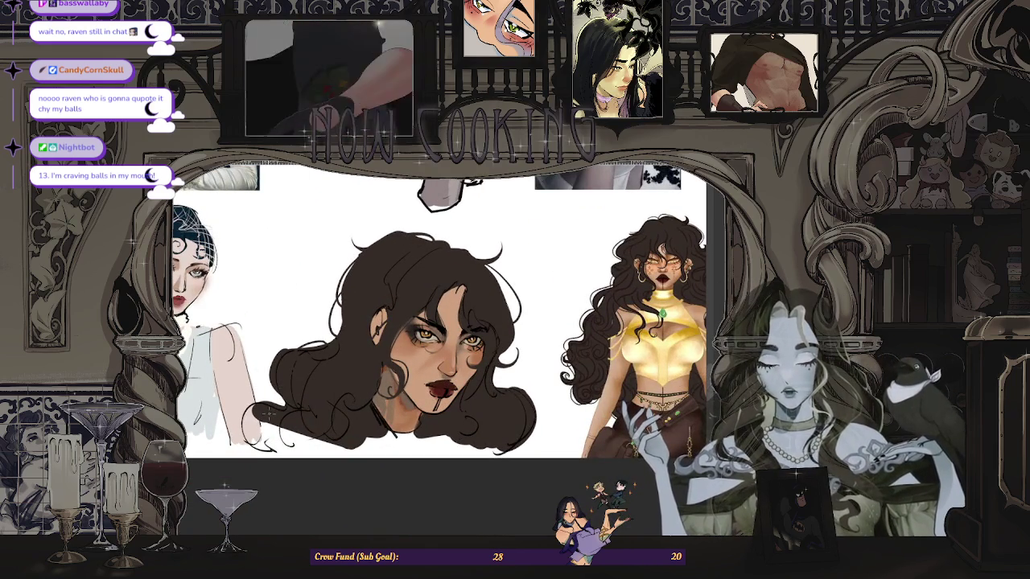
{"action": "scroll", "coordinate": [490, 322], "scroll_direction": "up", "scroll_amount": 1}
{"action": "scroll", "coordinate": [490, 321], "scroll_direction": "up", "scroll_amount": 3}
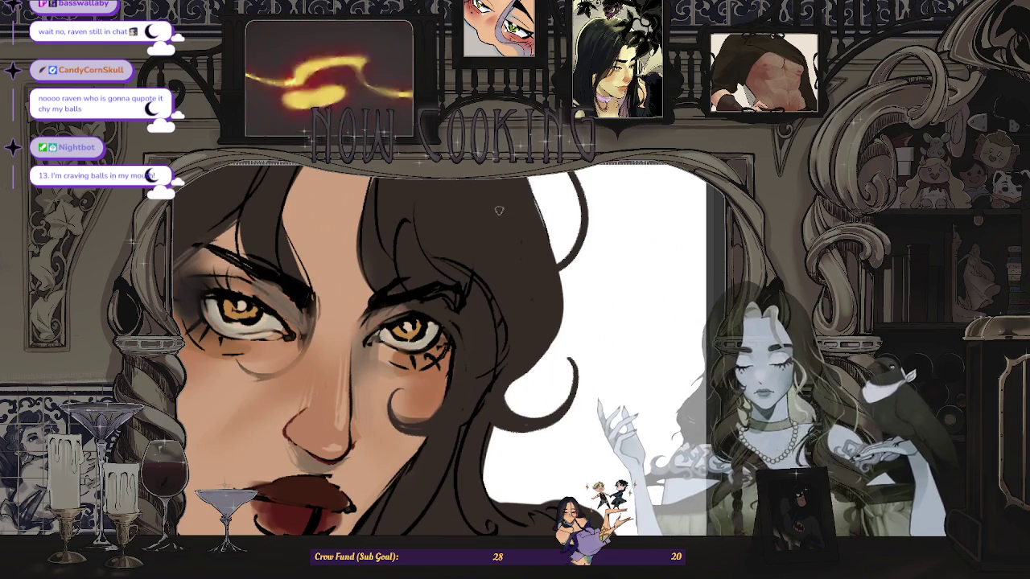
{"action": "scroll", "coordinate": [493, 279], "scroll_direction": "up", "scroll_amount": 1}
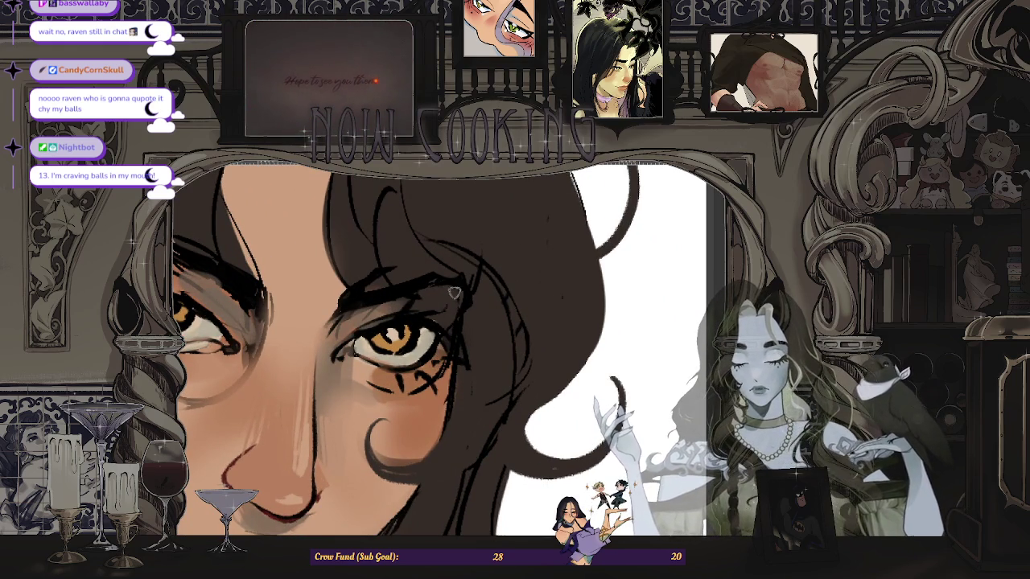
{"action": "scroll", "coordinate": [461, 292], "scroll_direction": "down", "scroll_amount": 3}
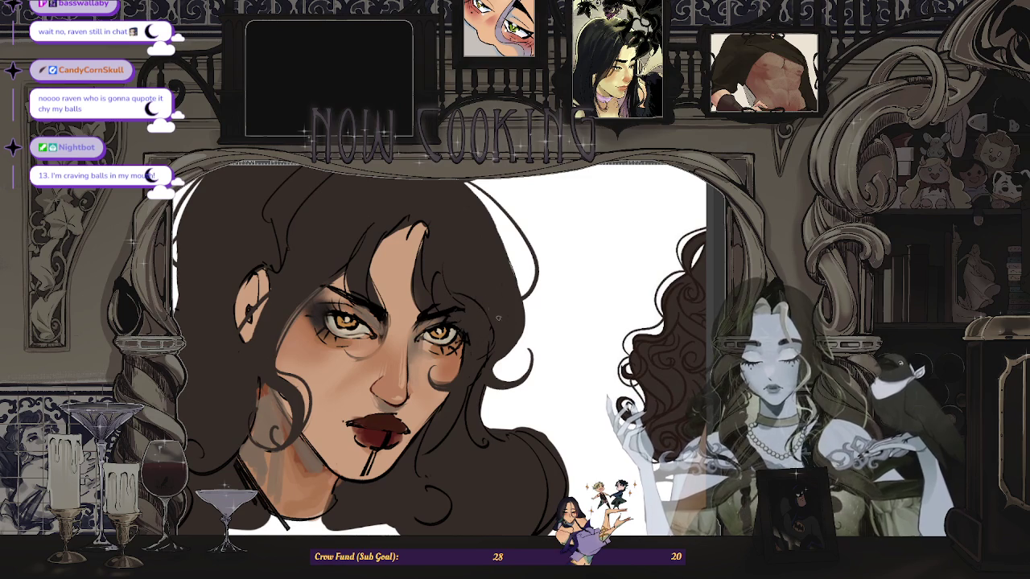
{"action": "scroll", "coordinate": [471, 357], "scroll_direction": "up", "scroll_amount": 3}
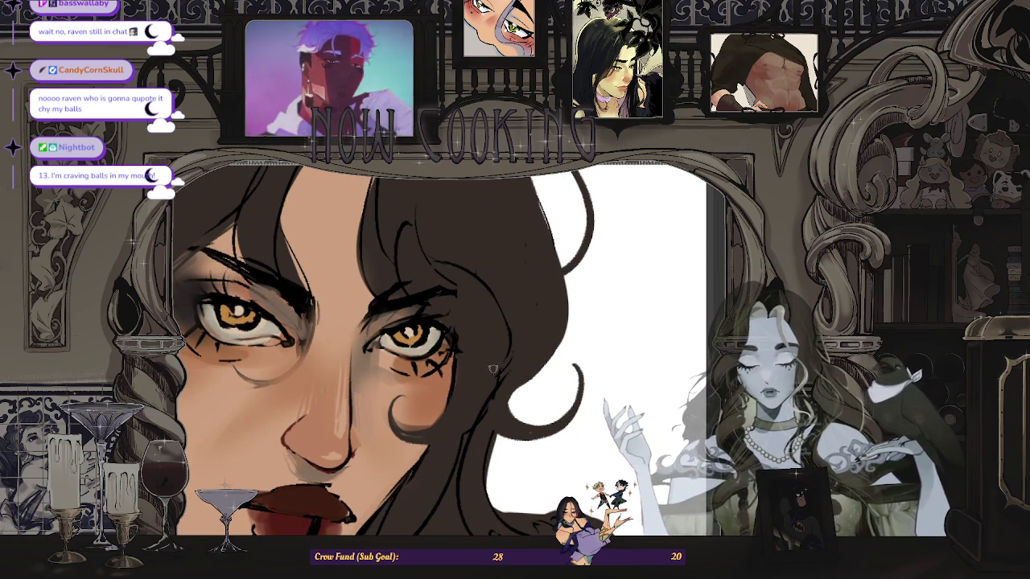
{"action": "scroll", "coordinate": [507, 357], "scroll_direction": "down", "scroll_amount": 5}
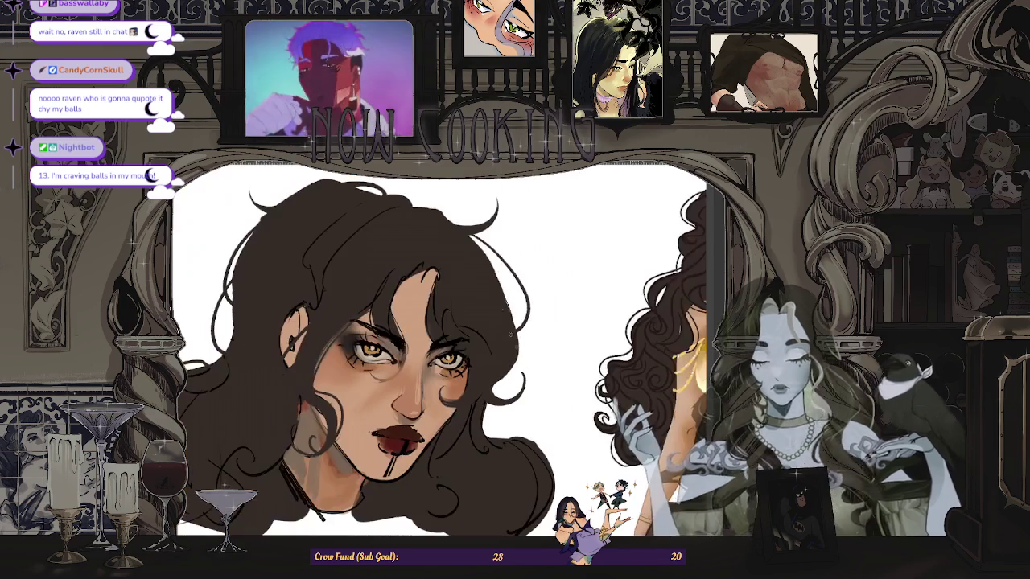
{"action": "scroll", "coordinate": [507, 356], "scroll_direction": "down", "scroll_amount": 4}
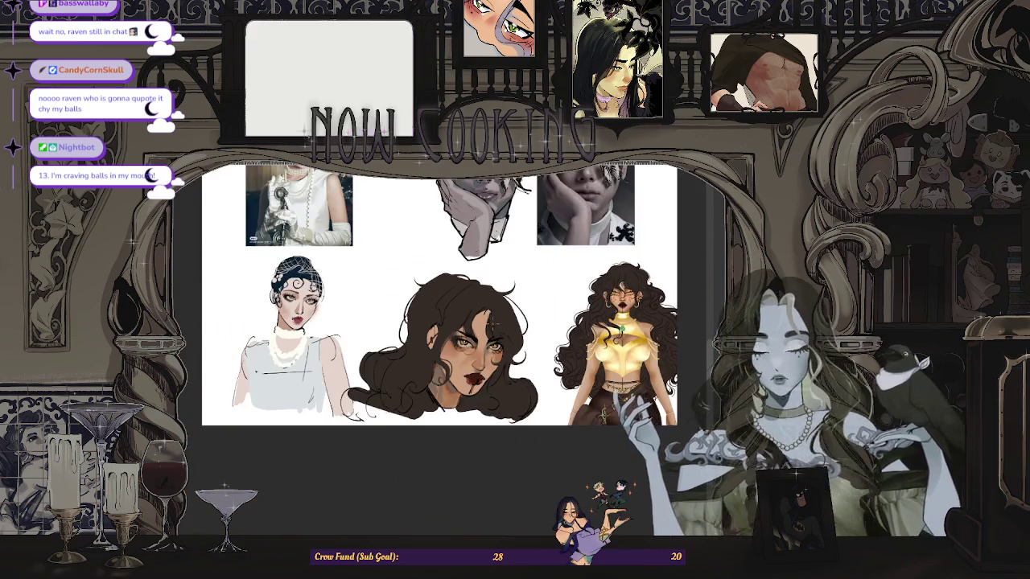
{"action": "scroll", "coordinate": [450, 346], "scroll_direction": "up", "scroll_amount": 2}
{"action": "scroll", "coordinate": [451, 346], "scroll_direction": "up", "scroll_amount": 1}
{"action": "scroll", "coordinate": [451, 346], "scroll_direction": "up", "scroll_amount": 1}
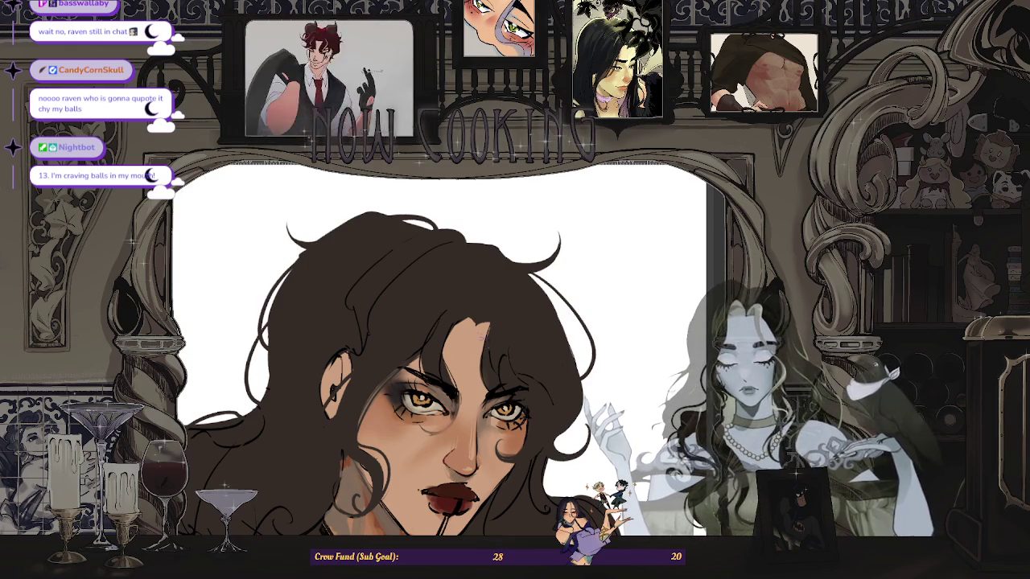
{"action": "scroll", "coordinate": [438, 346], "scroll_direction": "down", "scroll_amount": 3}
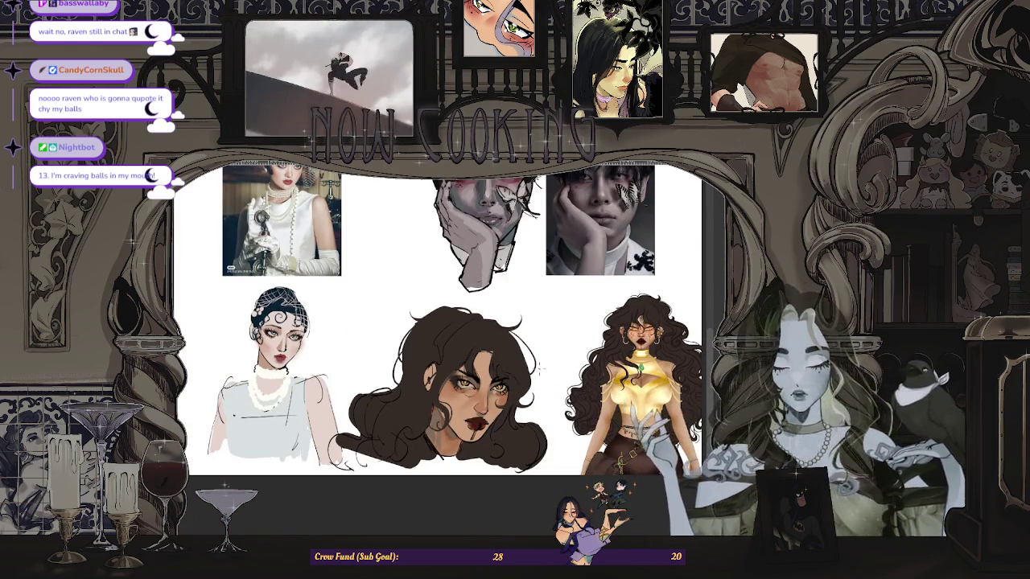
{"action": "key", "text": "m"}
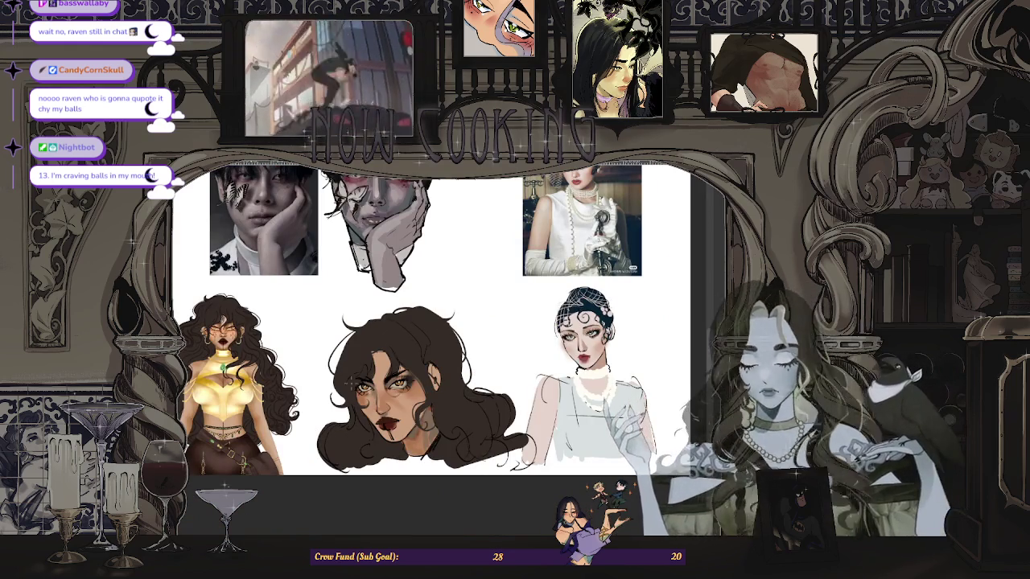
{"action": "scroll", "coordinate": [301, 365], "scroll_direction": "up", "scroll_amount": 3}
{"action": "scroll", "coordinate": [300, 365], "scroll_direction": "up", "scroll_amount": 3}
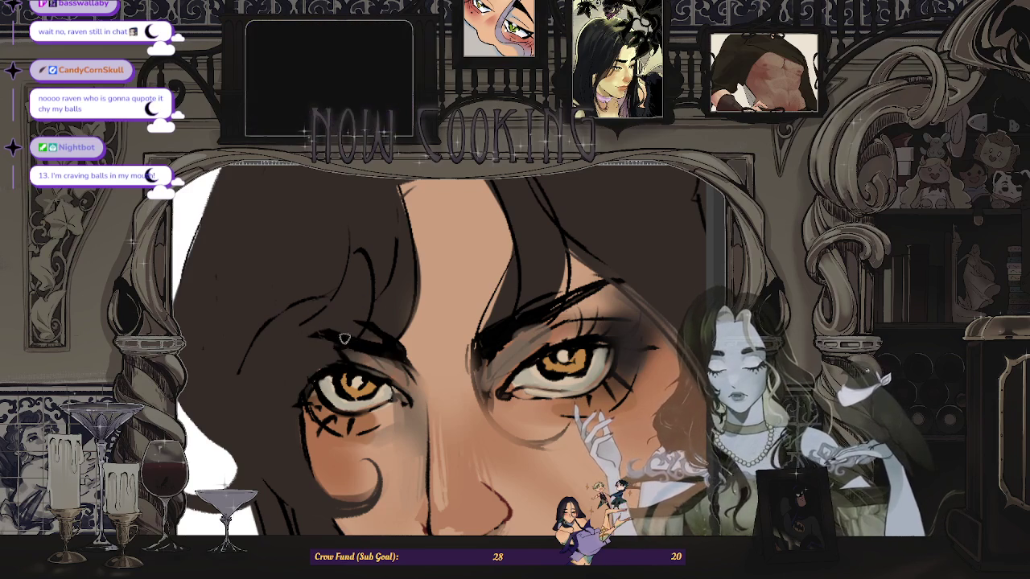
{"action": "scroll", "coordinate": [391, 347], "scroll_direction": "down", "scroll_amount": 3}
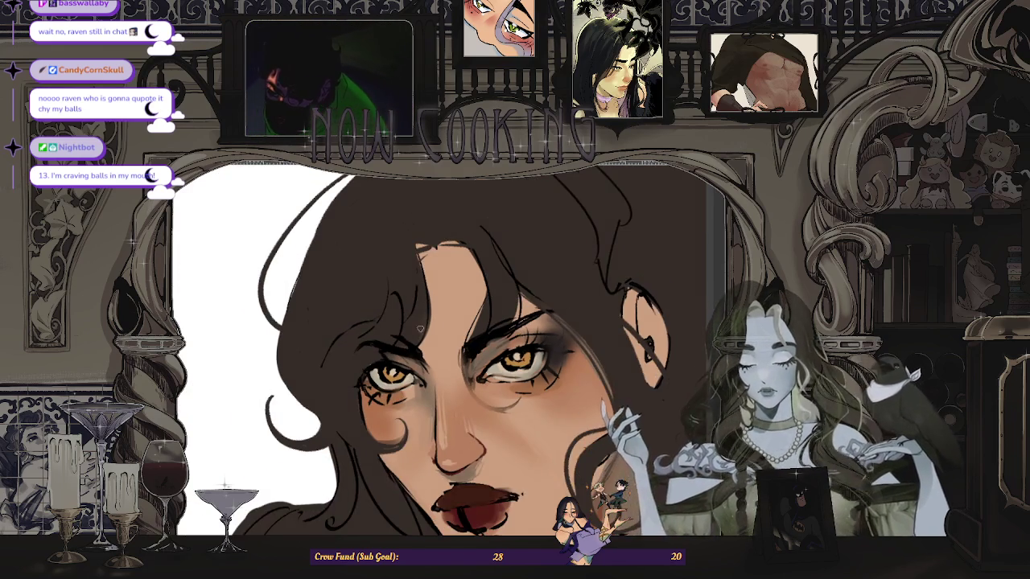
{"action": "scroll", "coordinate": [420, 329], "scroll_direction": "up", "scroll_amount": 2}
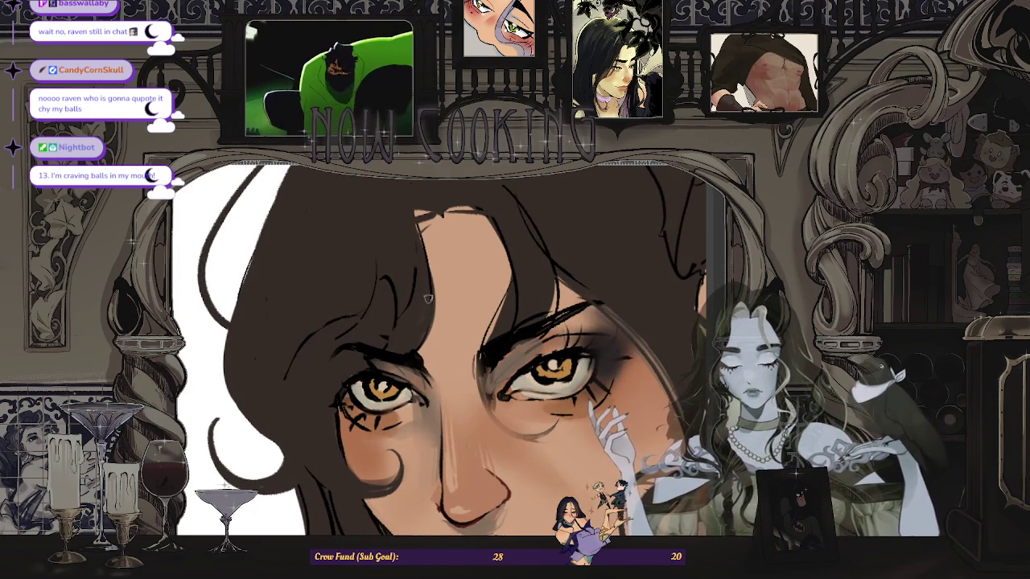
{"action": "scroll", "coordinate": [384, 338], "scroll_direction": "down", "scroll_amount": 2}
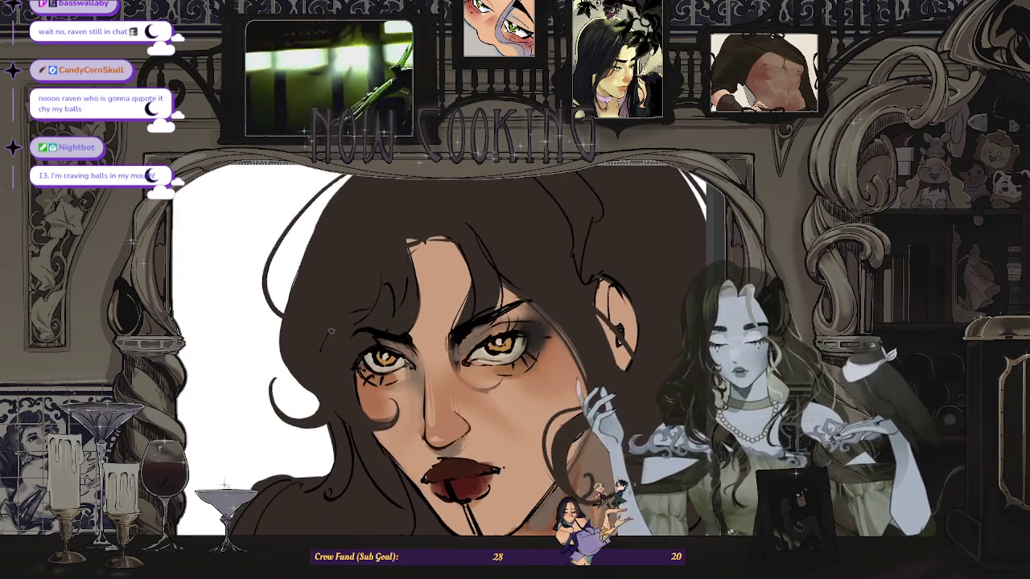
{"action": "scroll", "coordinate": [350, 323], "scroll_direction": "up", "scroll_amount": 2}
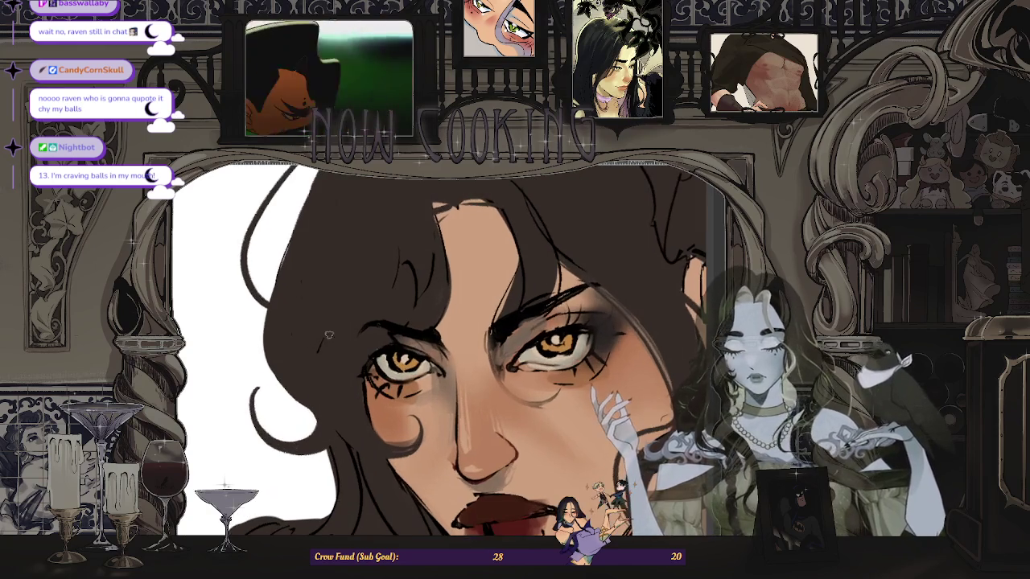
{"action": "scroll", "coordinate": [386, 292], "scroll_direction": "down", "scroll_amount": 3}
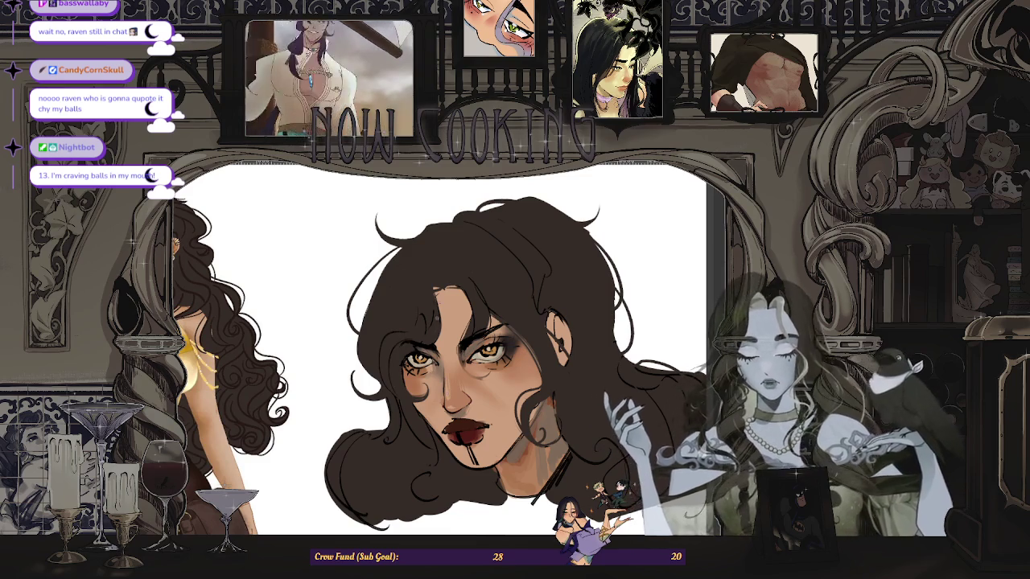
{"action": "scroll", "coordinate": [433, 322], "scroll_direction": "up", "scroll_amount": 2}
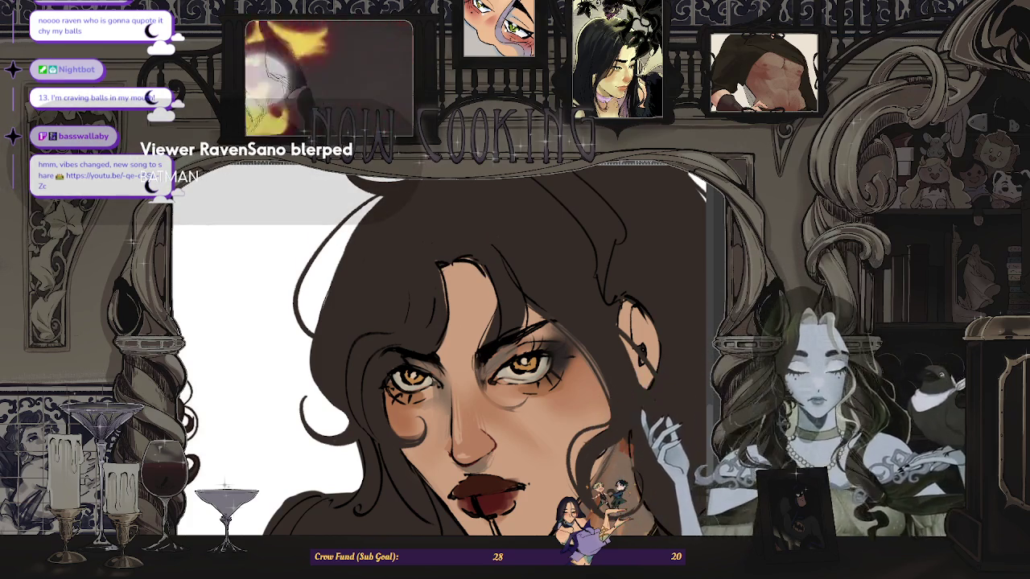
Step: Mirror the canvas view and repaint the brow line as an arch
{"action": "key", "text": "h"}
{"action": "key", "text": "h"}
{"action": "scroll", "coordinate": [424, 277], "scroll_direction": "up", "scroll_amount": 3}
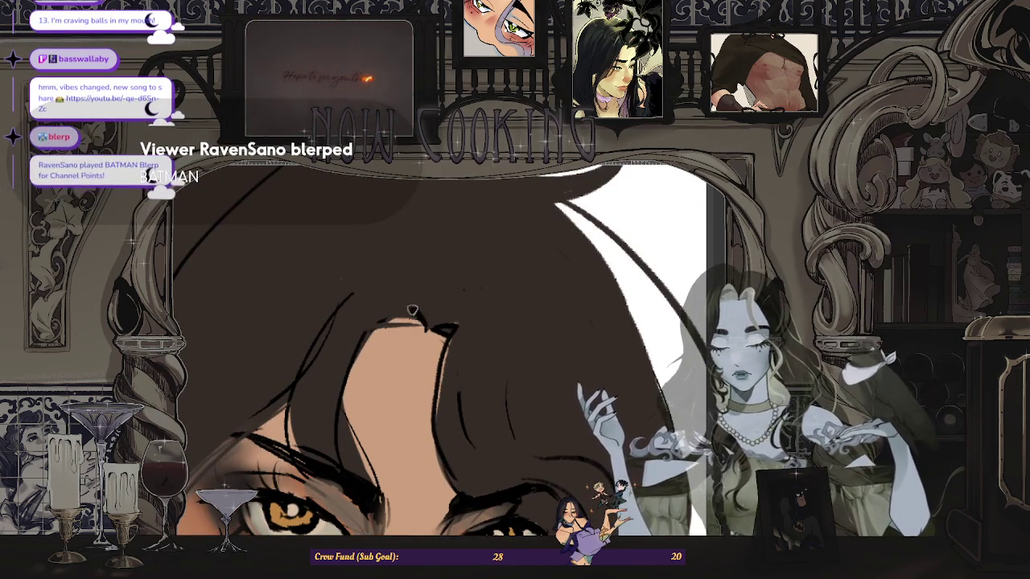
{"action": "left_click_drag", "start_coordinate": [410, 310], "coordinate": [368, 354]}
{"action": "scroll", "coordinate": [367, 355], "scroll_direction": "down", "scroll_amount": 5}
{"action": "scroll", "coordinate": [386, 362], "scroll_direction": "up", "scroll_amount": 5}
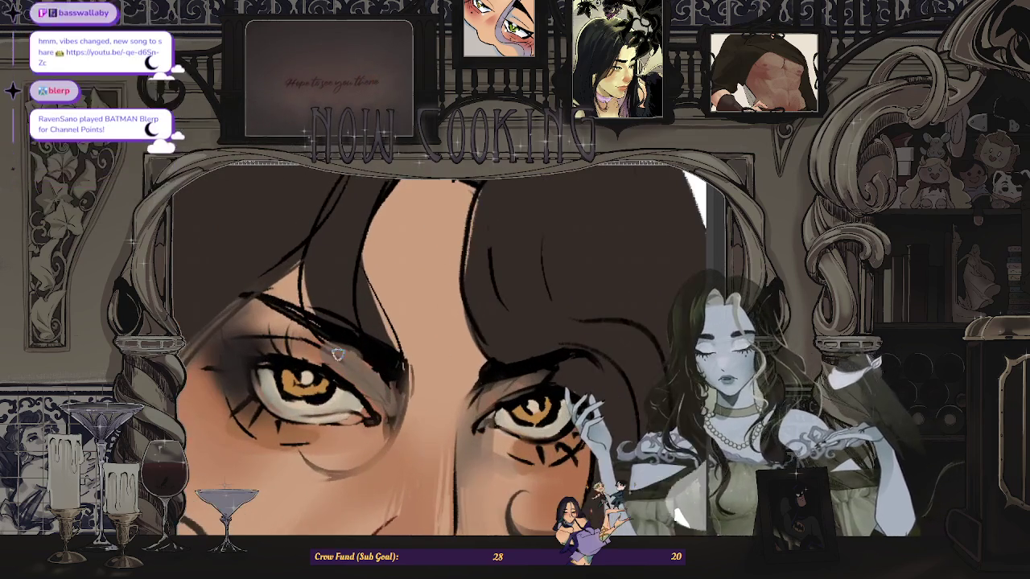
Step: Paint a dark curled stroke under the left eye, then undo it
{"action": "mouse_move", "coordinate": [392, 431]}
{"action": "left_mouse_down"}
{"action": "mouse_move", "coordinate": [338, 471]}
{"action": "mouse_move", "coordinate": [356, 474]}
{"action": "left_mouse_up"}
{"action": "key", "text": "ctrl+z"}
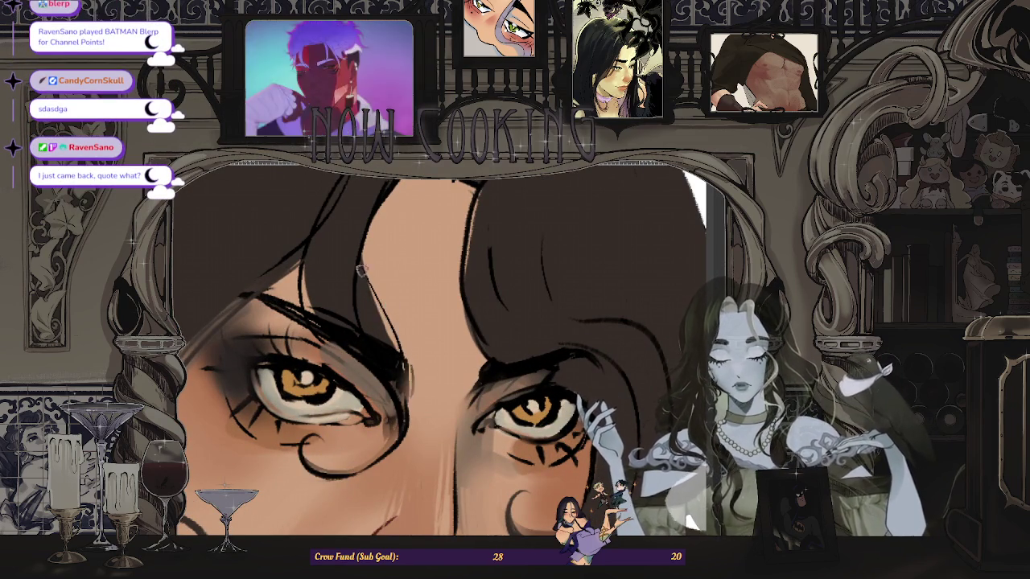
{"action": "scroll", "coordinate": [441, 375], "scroll_direction": "down", "scroll_amount": 2}
{"action": "scroll", "coordinate": [441, 375], "scroll_direction": "down", "scroll_amount": 3}
{"action": "scroll", "coordinate": [330, 338], "scroll_direction": "up", "scroll_amount": 2}
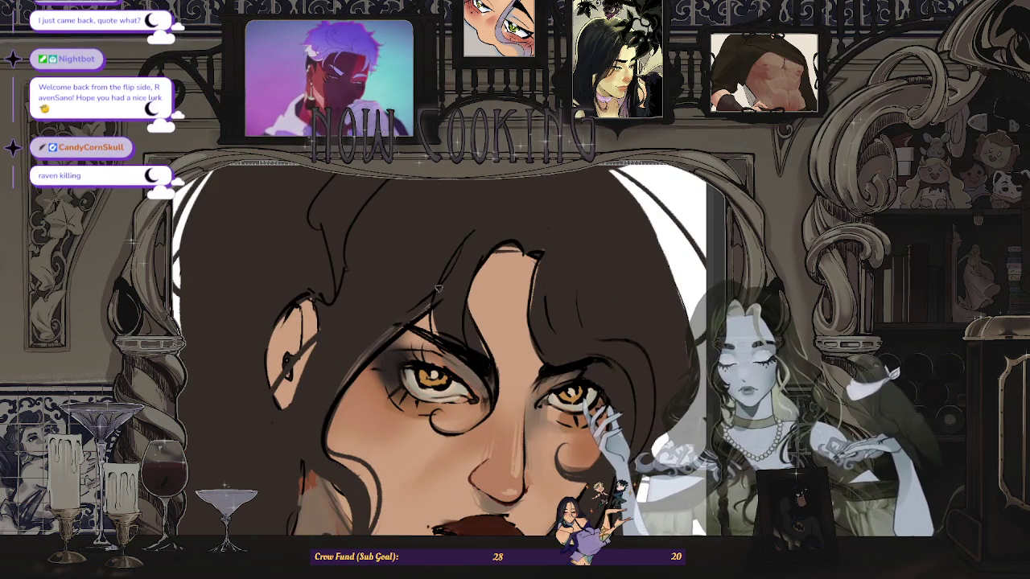
{"action": "scroll", "coordinate": [375, 405], "scroll_direction": "down", "scroll_amount": 3}
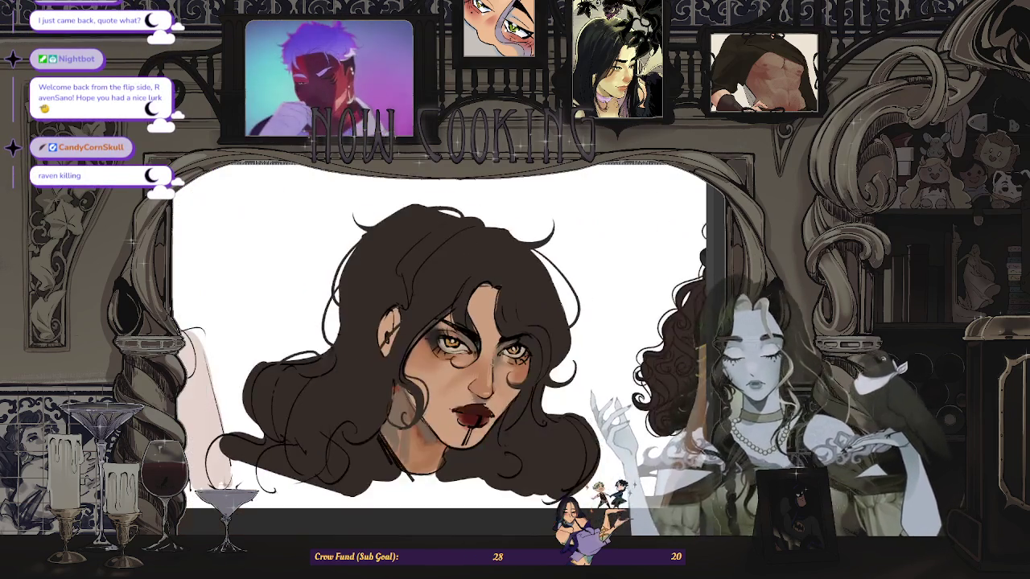
{"action": "scroll", "coordinate": [363, 448], "scroll_direction": "up", "scroll_amount": 2}
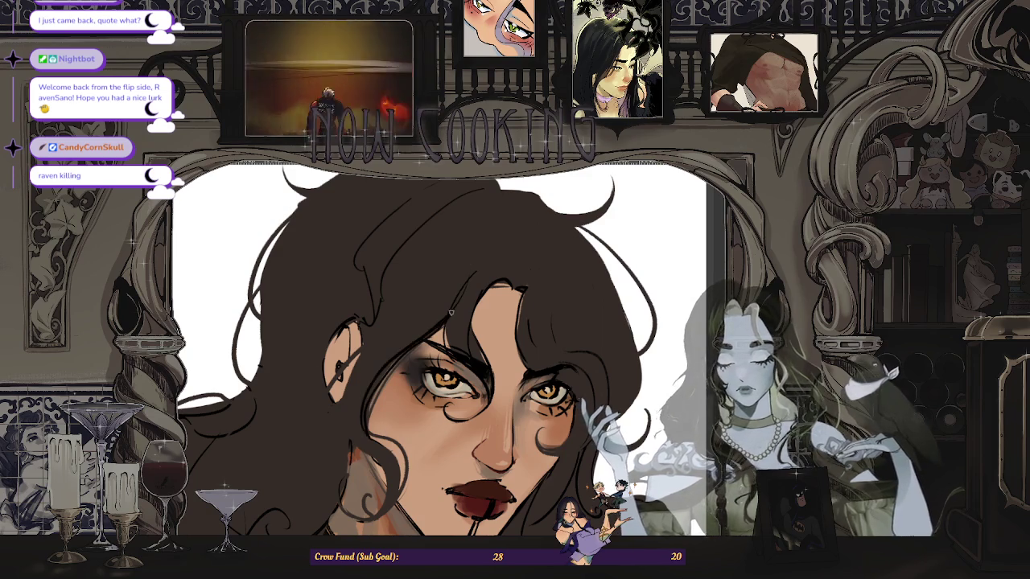
{"action": "scroll", "coordinate": [452, 313], "scroll_direction": "down", "scroll_amount": 3}
{"action": "scroll", "coordinate": [451, 313], "scroll_direction": "down", "scroll_amount": 2}
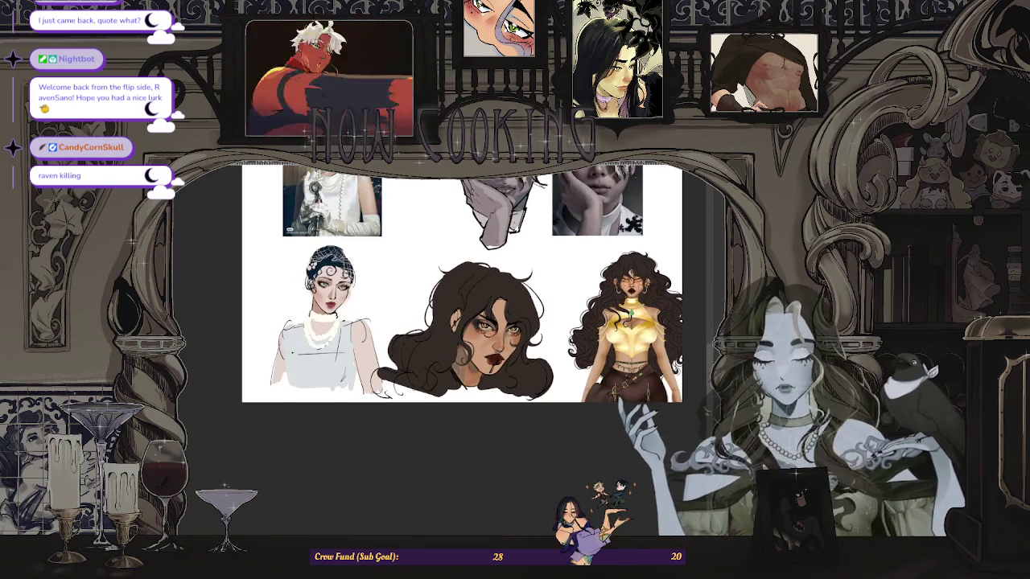
Step: Mirror the view again to check the drawing
{"action": "key", "text": "m"}
{"action": "scroll", "coordinate": [387, 323], "scroll_direction": "up", "scroll_amount": 5}
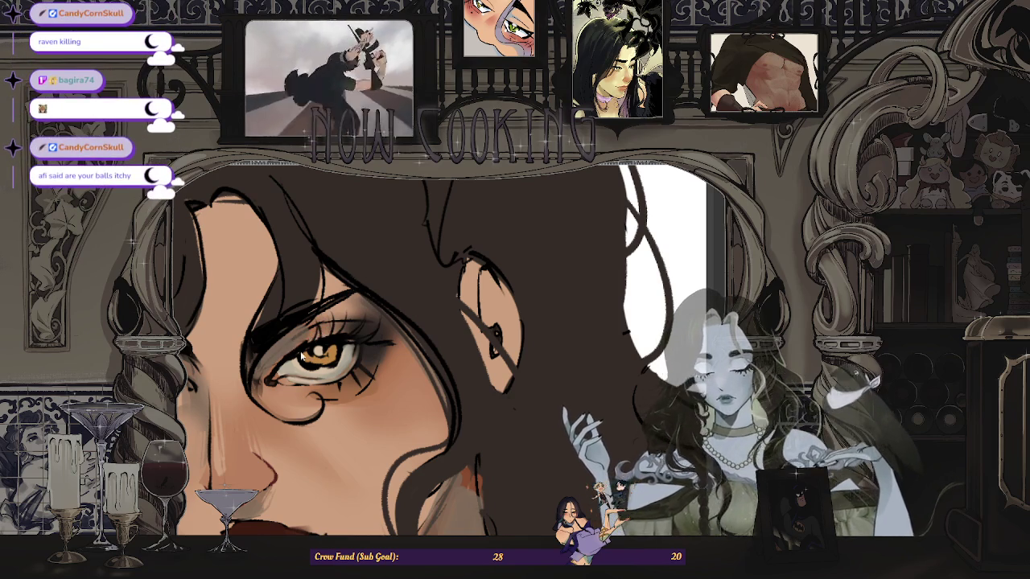
{"action": "scroll", "coordinate": [391, 340], "scroll_direction": "down", "scroll_amount": 5}
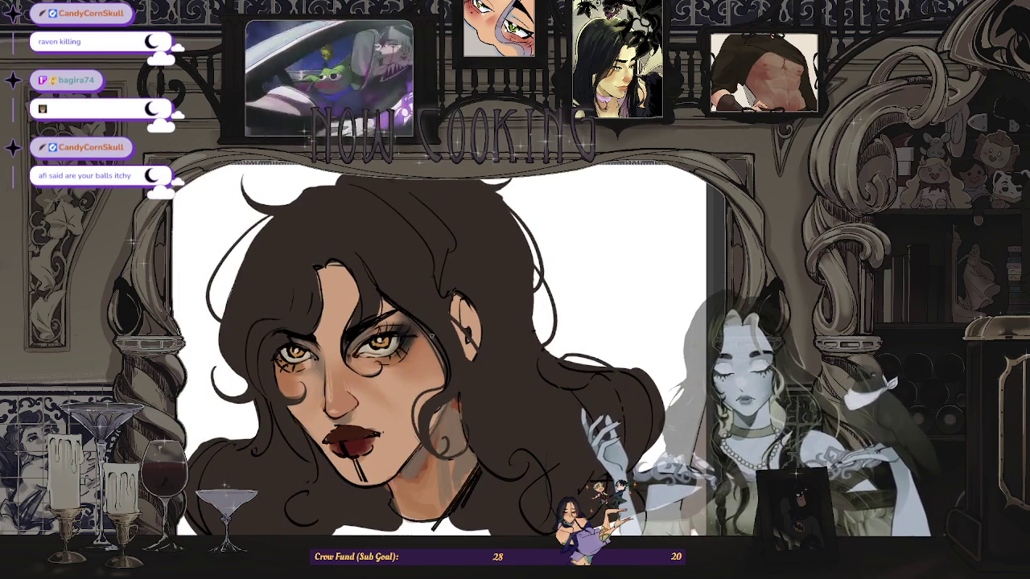
{"action": "scroll", "coordinate": [432, 337], "scroll_direction": "up", "scroll_amount": 1}
{"action": "scroll", "coordinate": [378, 333], "scroll_direction": "up", "scroll_amount": 2}
{"action": "scroll", "coordinate": [314, 332], "scroll_direction": "up", "scroll_amount": 1}
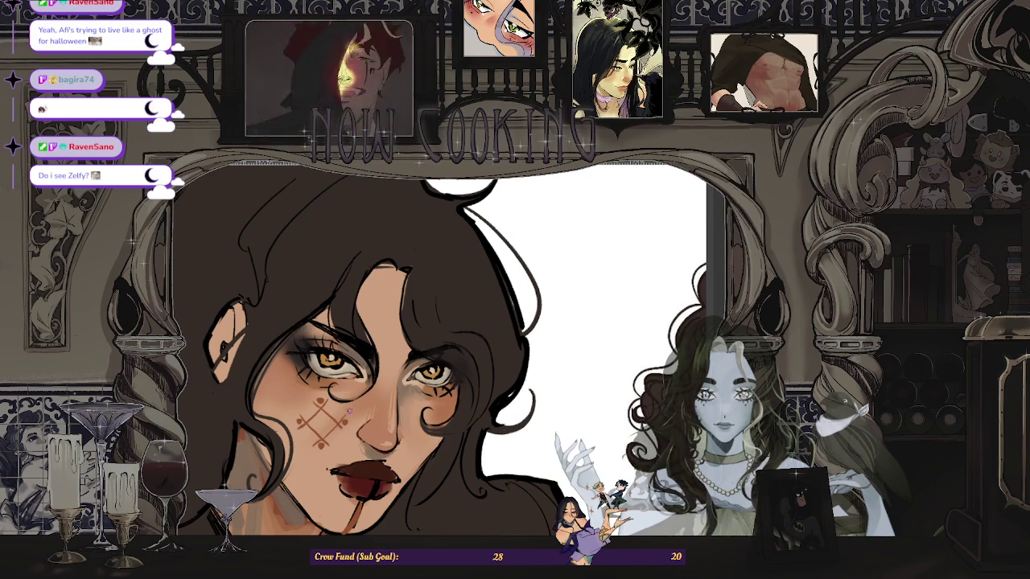
{"action": "scroll", "coordinate": [438, 349], "scroll_direction": "down", "scroll_amount": 5}
{"action": "scroll", "coordinate": [438, 350], "scroll_direction": "up", "scroll_amount": 2}
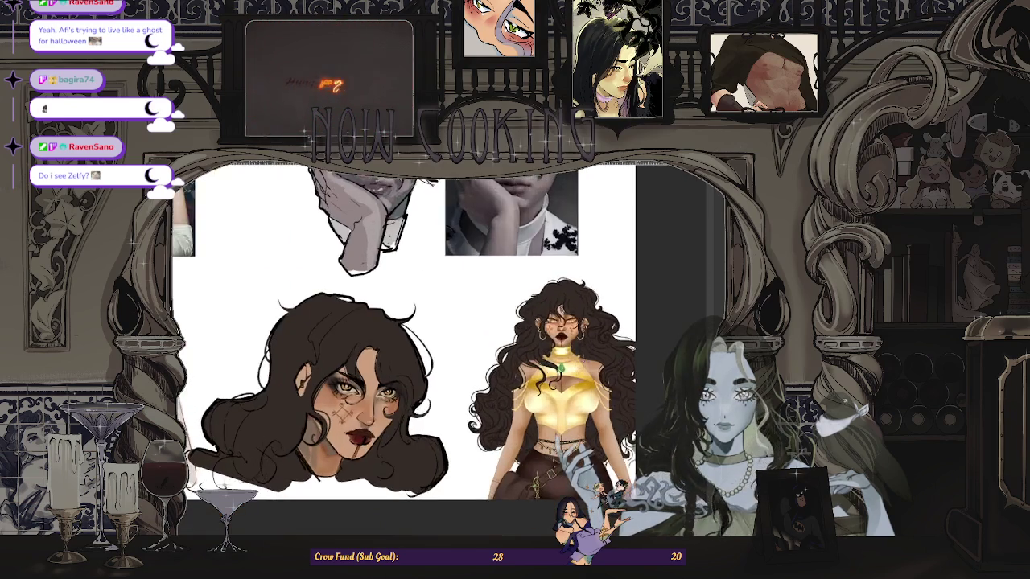
{"action": "scroll", "coordinate": [439, 349], "scroll_direction": "up", "scroll_amount": 2}
{"action": "scroll", "coordinate": [438, 350], "scroll_direction": "down", "scroll_amount": 3}
{"action": "scroll", "coordinate": [439, 349], "scroll_direction": "up", "scroll_amount": 2}
{"action": "scroll", "coordinate": [321, 402], "scroll_direction": "up", "scroll_amount": 2}
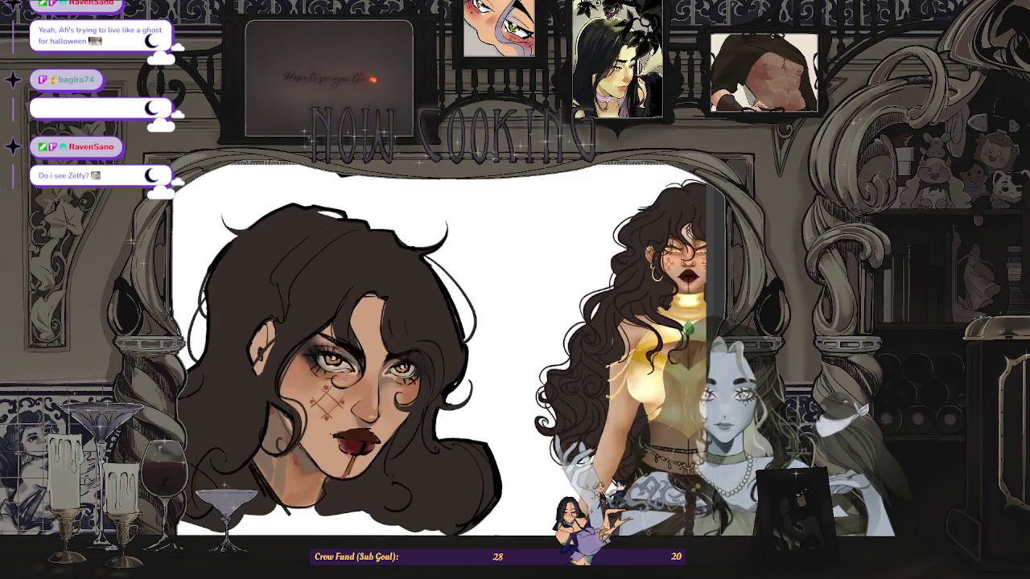
{"action": "key", "text": "ctrl+t"}
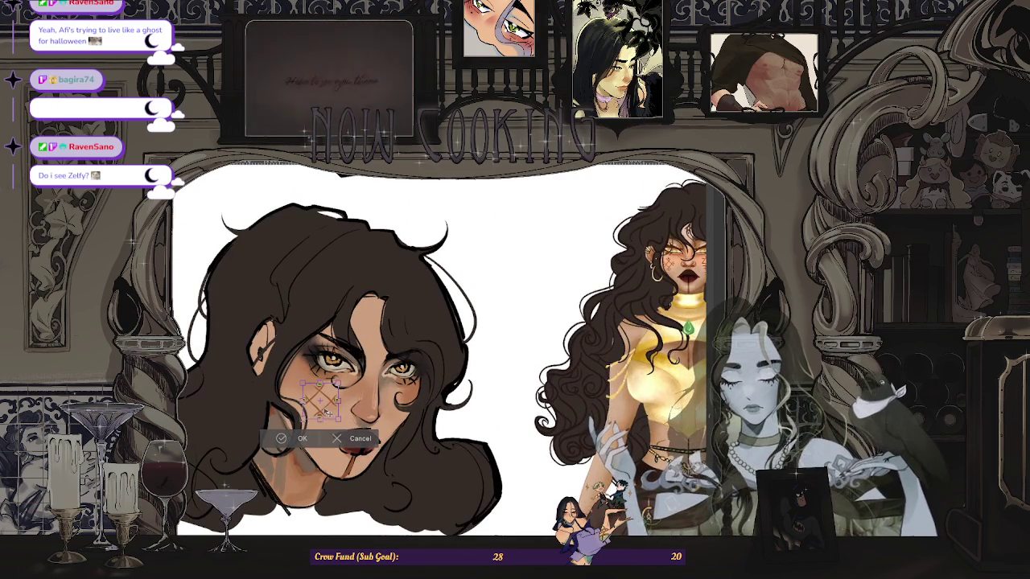
{"action": "key", "text": "Return"}
{"action": "scroll", "coordinate": [327, 413], "scroll_direction": "down", "scroll_amount": 3}
{"action": "scroll", "coordinate": [438, 349], "scroll_direction": "up", "scroll_amount": 2}
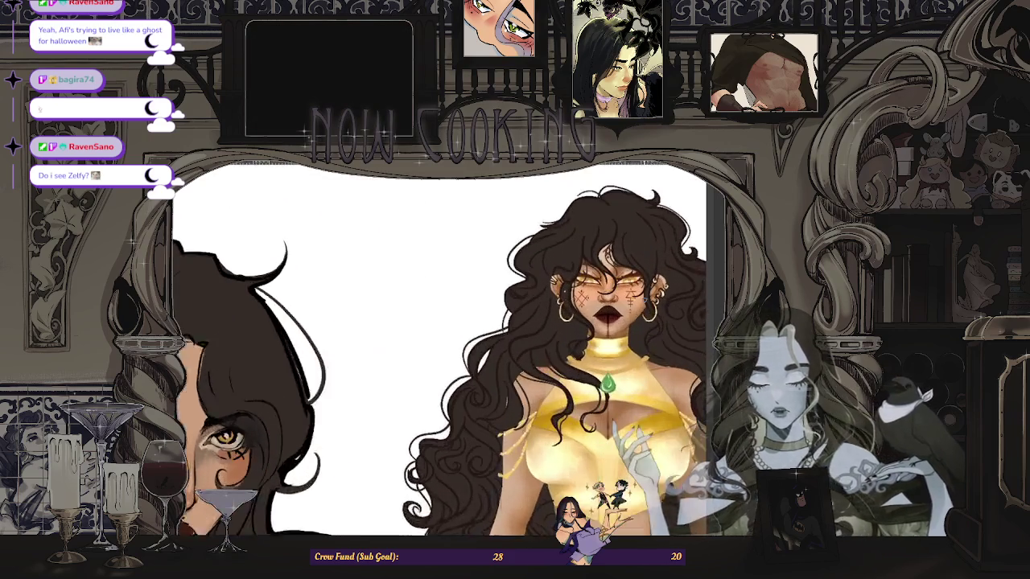
{"action": "scroll", "coordinate": [439, 349], "scroll_direction": "down", "scroll_amount": 2}
{"action": "scroll", "coordinate": [439, 349], "scroll_direction": "down", "scroll_amount": 1}
{"action": "scroll", "coordinate": [438, 349], "scroll_direction": "up", "scroll_amount": 3}
{"action": "scroll", "coordinate": [438, 349], "scroll_direction": "up", "scroll_amount": 1}
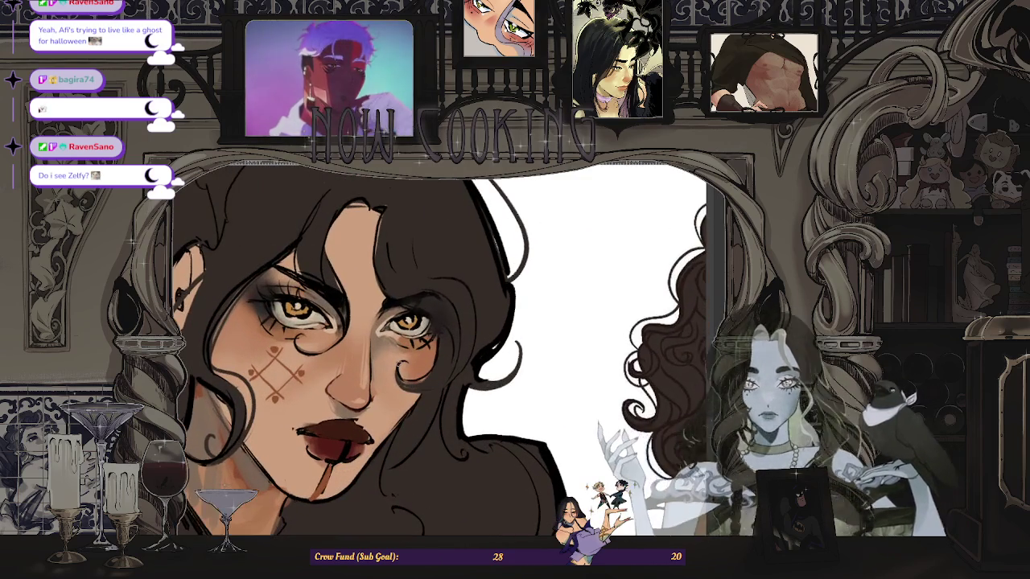
{"action": "scroll", "coordinate": [438, 349], "scroll_direction": "down", "scroll_amount": 2}
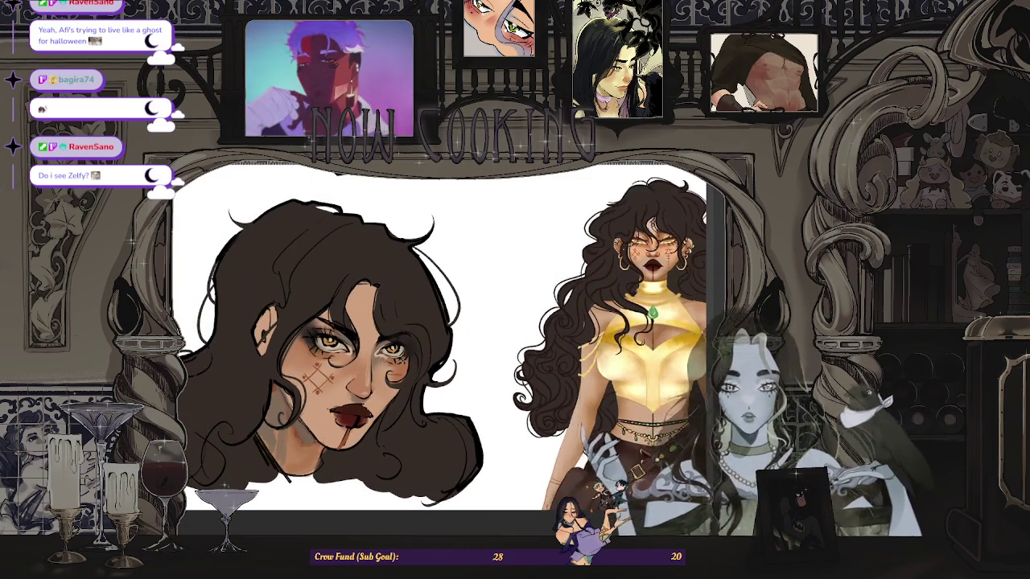
{"action": "scroll", "coordinate": [439, 349], "scroll_direction": "up", "scroll_amount": 1}
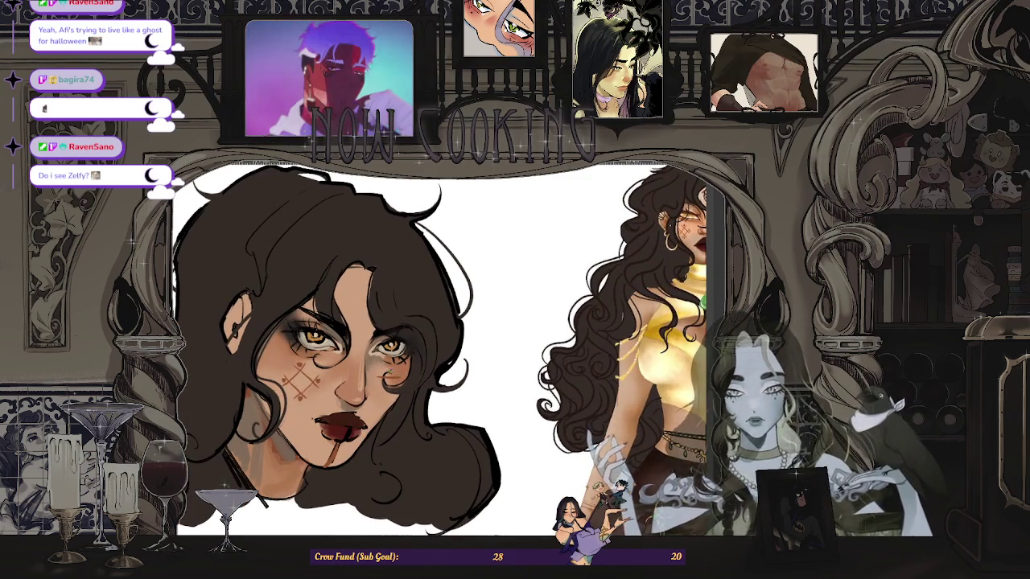
{"action": "scroll", "coordinate": [439, 349], "scroll_direction": "down", "scroll_amount": 2}
{"action": "scroll", "coordinate": [438, 349], "scroll_direction": "up", "scroll_amount": 1}
{"action": "scroll", "coordinate": [438, 350], "scroll_direction": "up", "scroll_amount": 1}
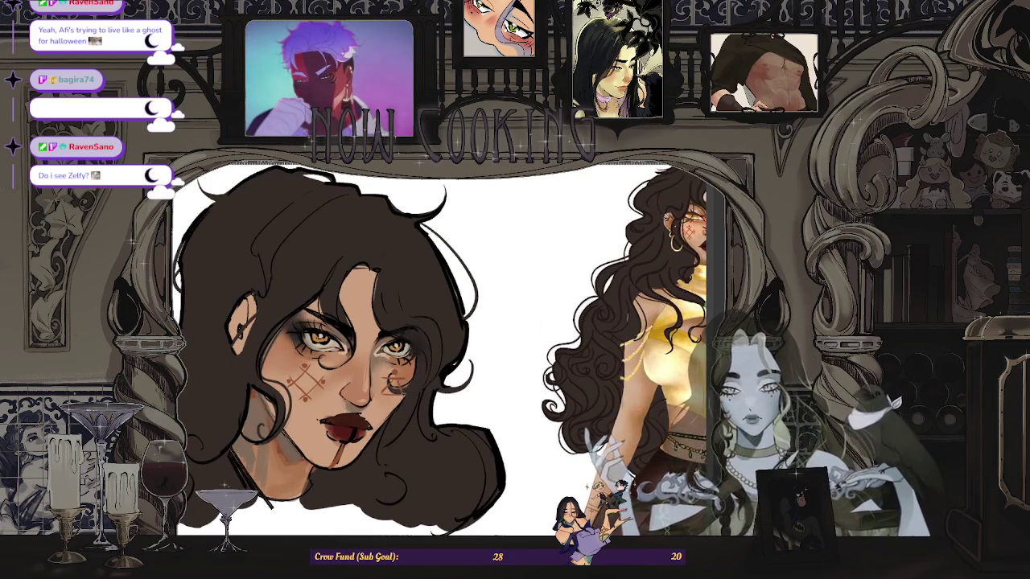
{"action": "scroll", "coordinate": [438, 349], "scroll_direction": "down", "scroll_amount": 2}
{"action": "scroll", "coordinate": [439, 349], "scroll_direction": "up", "scroll_amount": 1}
{"action": "scroll", "coordinate": [438, 350], "scroll_direction": "up", "scroll_amount": 1}
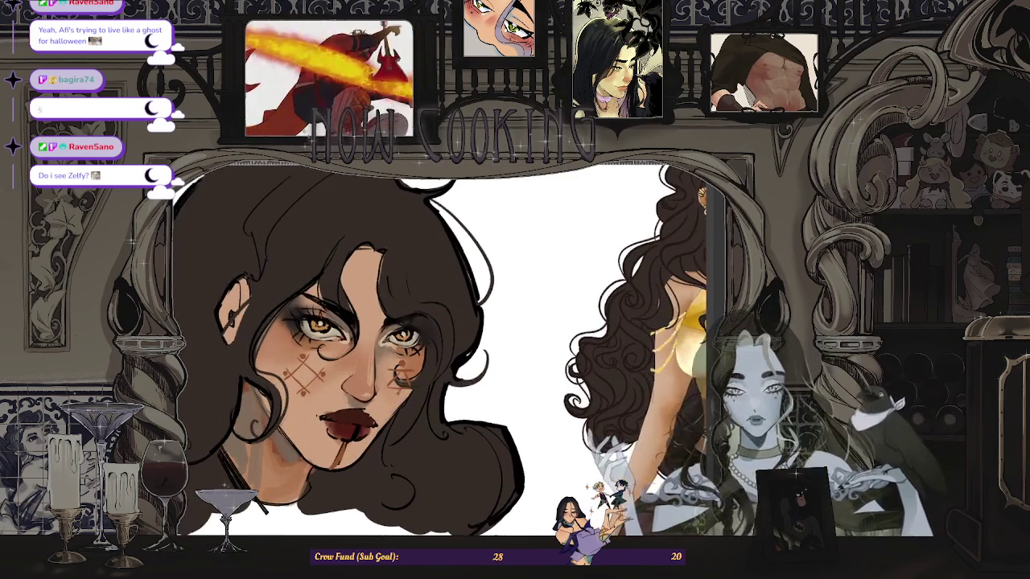
{"action": "scroll", "coordinate": [439, 349], "scroll_direction": "down", "scroll_amount": 2}
{"action": "scroll", "coordinate": [438, 349], "scroll_direction": "up", "scroll_amount": 1}
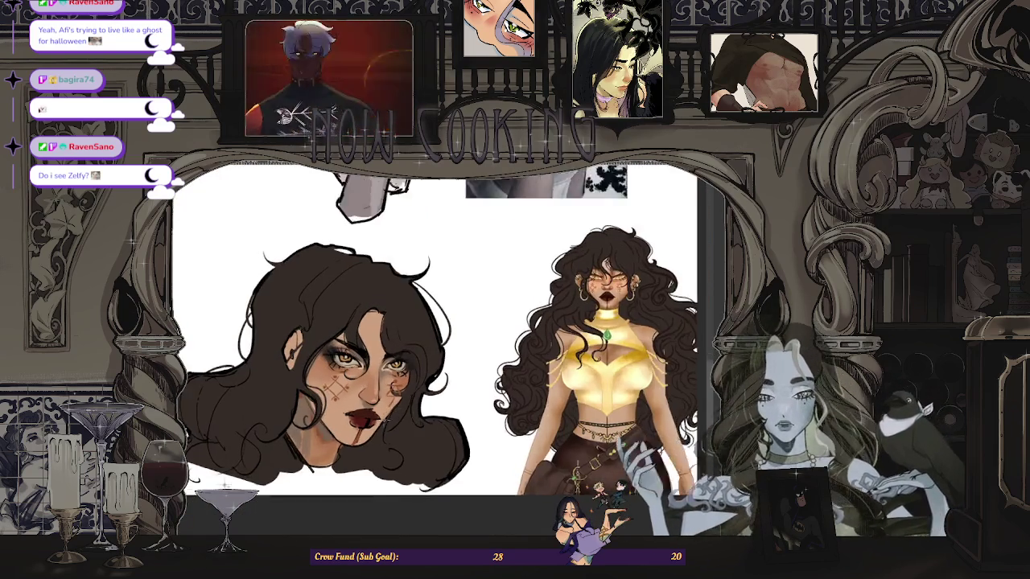
{"action": "scroll", "coordinate": [438, 349], "scroll_direction": "up", "scroll_amount": 1}
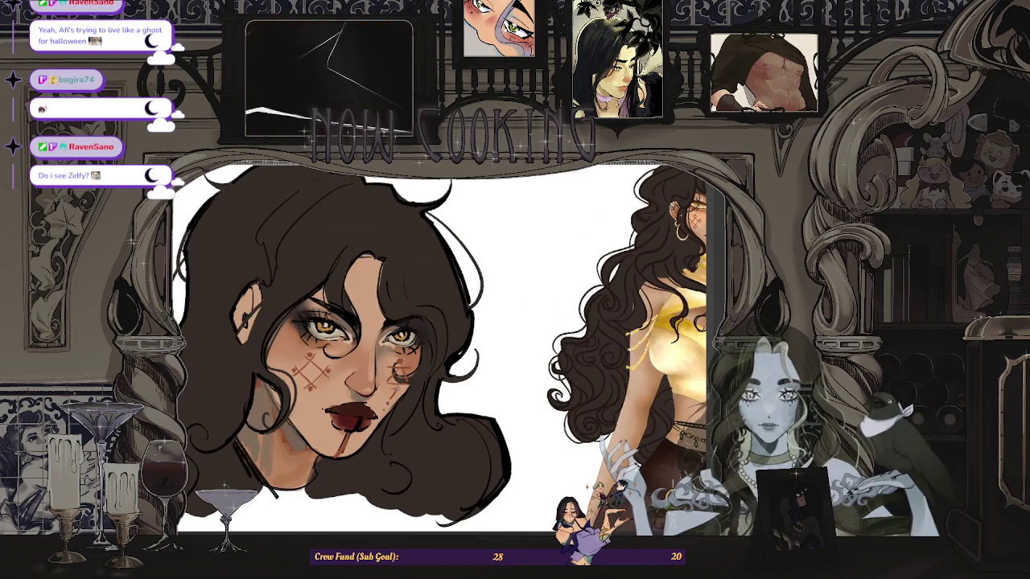
{"action": "scroll", "coordinate": [389, 372], "scroll_direction": "up", "scroll_amount": 3}
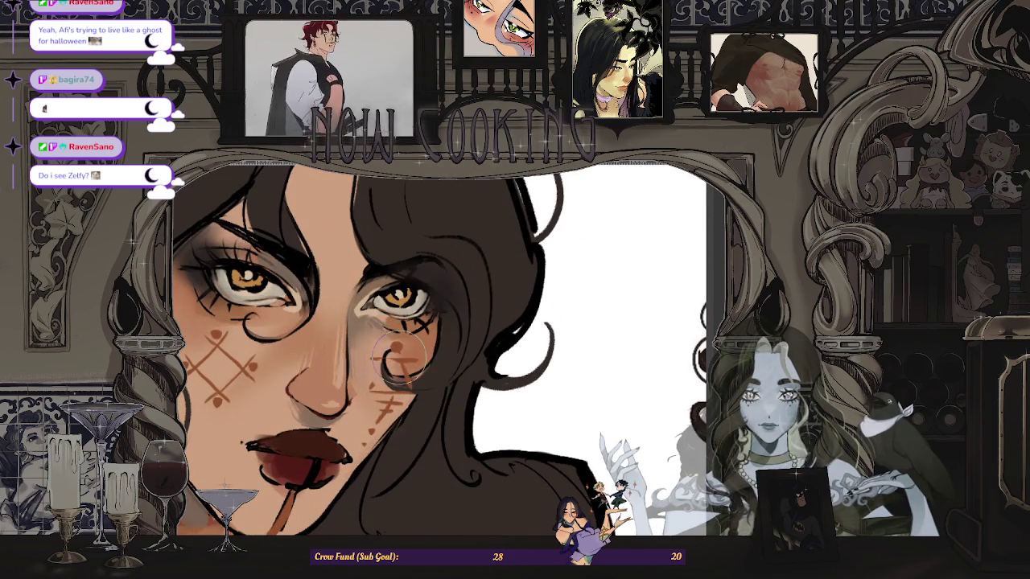
{"action": "left_click_drag", "start_coordinate": [386, 364], "coordinate": [406, 378]}
{"action": "scroll", "coordinate": [398, 359], "scroll_direction": "up", "scroll_amount": 1}
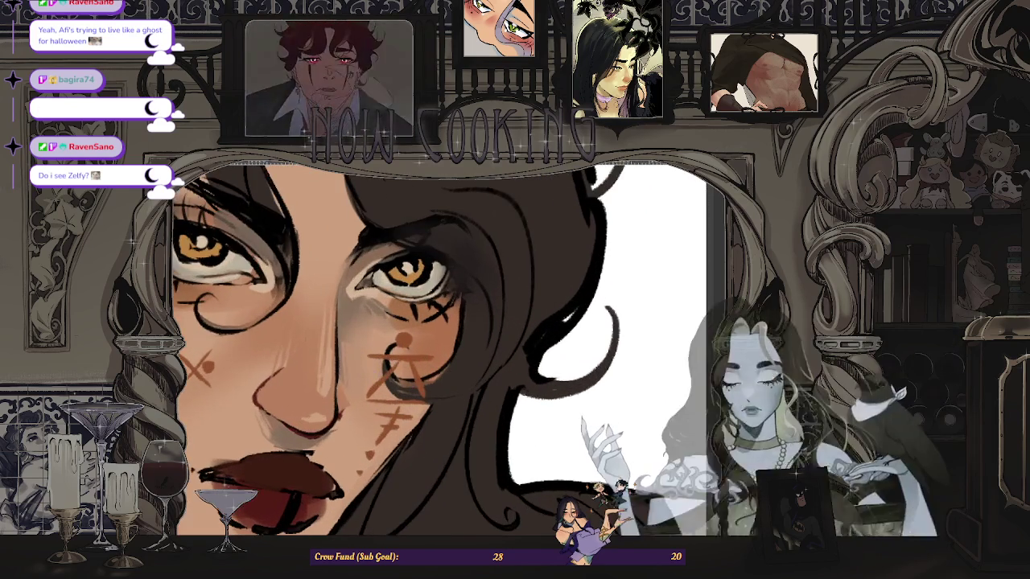
{"action": "scroll", "coordinate": [387, 358], "scroll_direction": "up", "scroll_amount": 1}
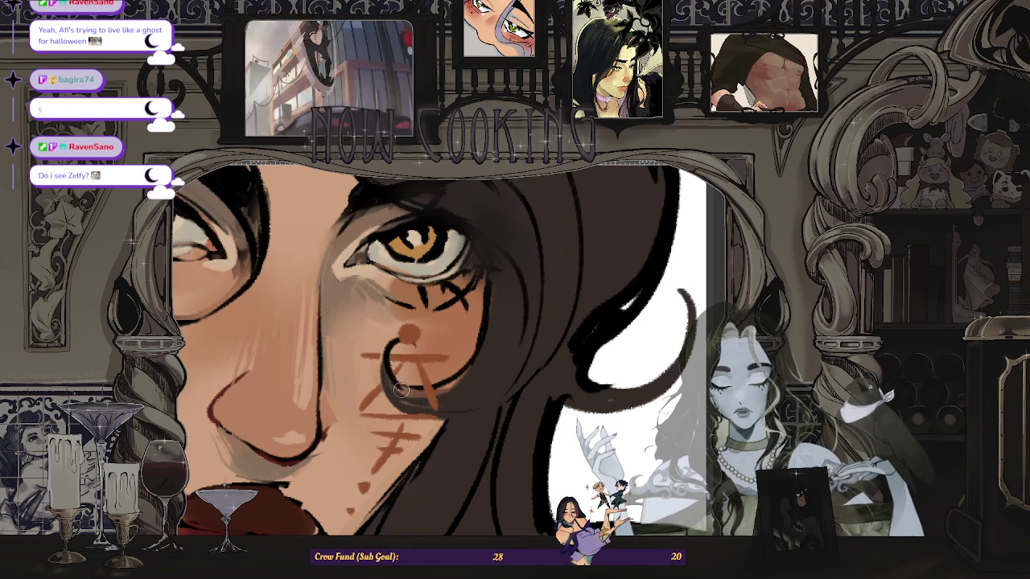
{"action": "scroll", "coordinate": [424, 413], "scroll_direction": "down", "scroll_amount": 5}
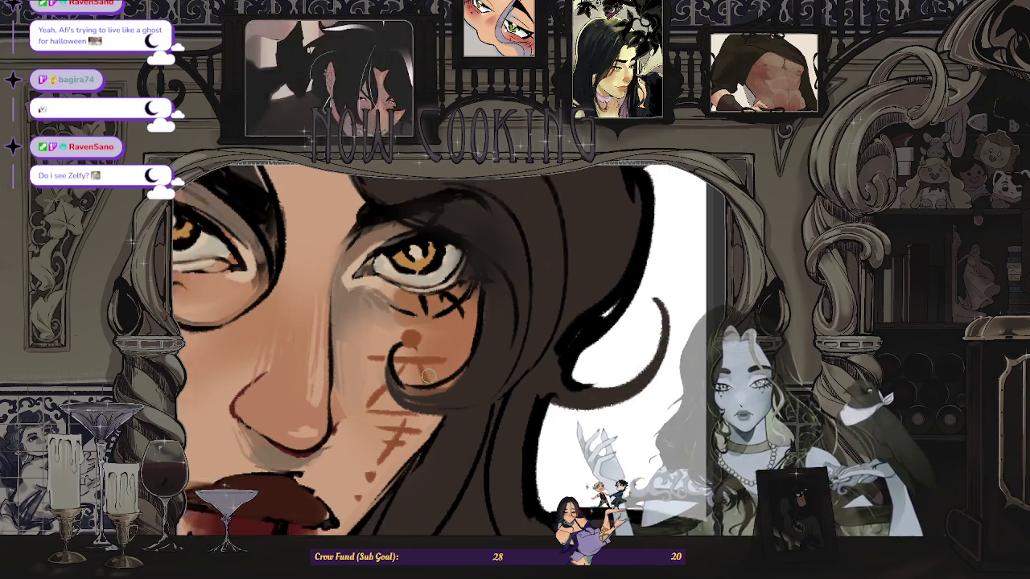
{"action": "scroll", "coordinate": [425, 413], "scroll_direction": "down", "scroll_amount": 5}
{"action": "scroll", "coordinate": [591, 286], "scroll_direction": "up", "scroll_amount": 2}
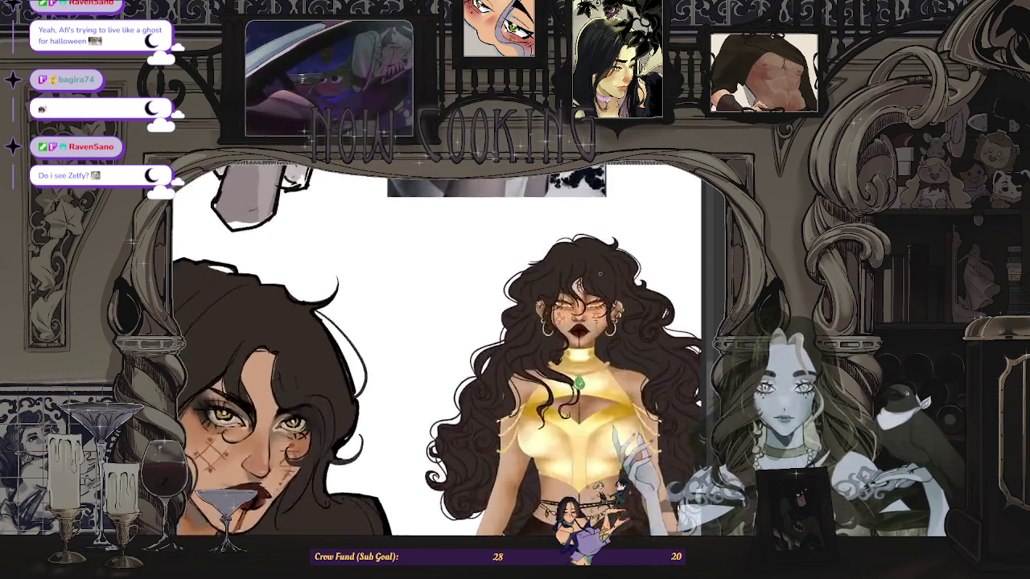
{"action": "scroll", "coordinate": [592, 286], "scroll_direction": "up", "scroll_amount": 3}
{"action": "scroll", "coordinate": [592, 286], "scroll_direction": "down", "scroll_amount": 2}
{"action": "scroll", "coordinate": [592, 286], "scroll_direction": "down", "scroll_amount": 2}
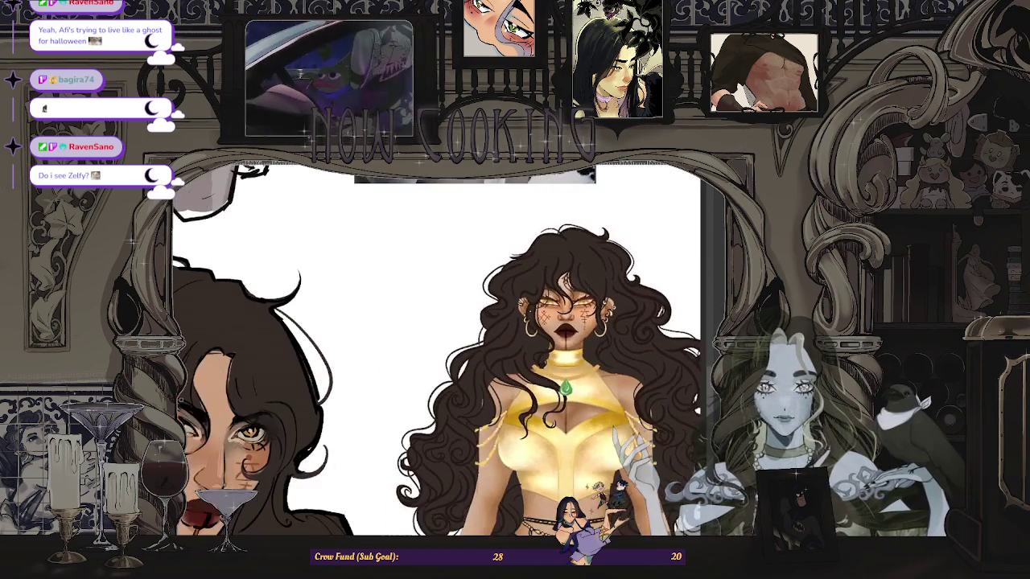
{"action": "scroll", "coordinate": [402, 362], "scroll_direction": "down", "scroll_amount": 3}
{"action": "scroll", "coordinate": [226, 388], "scroll_direction": "up", "scroll_amount": 5}
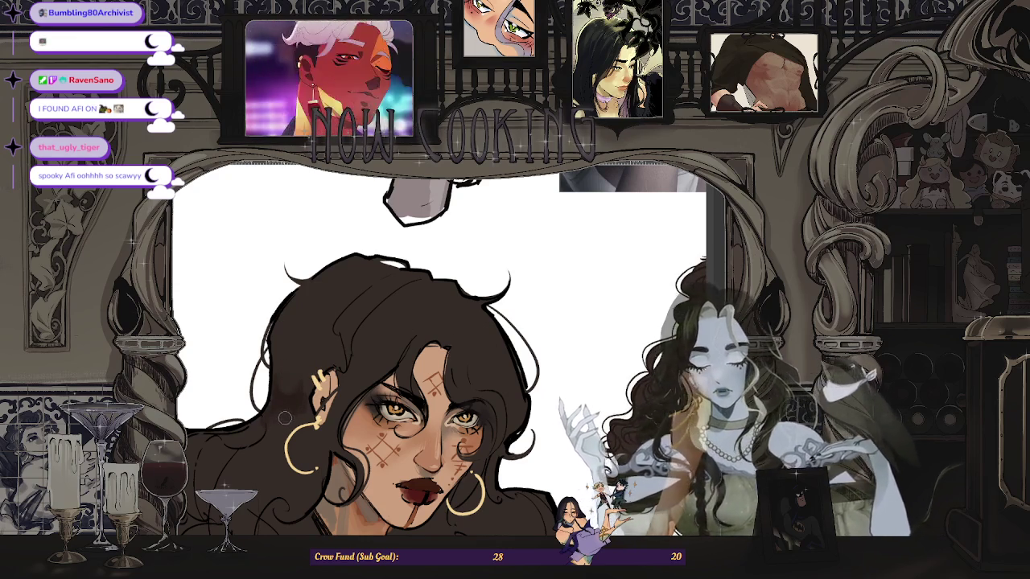
{"action": "scroll", "coordinate": [284, 417], "scroll_direction": "down", "scroll_amount": 5}
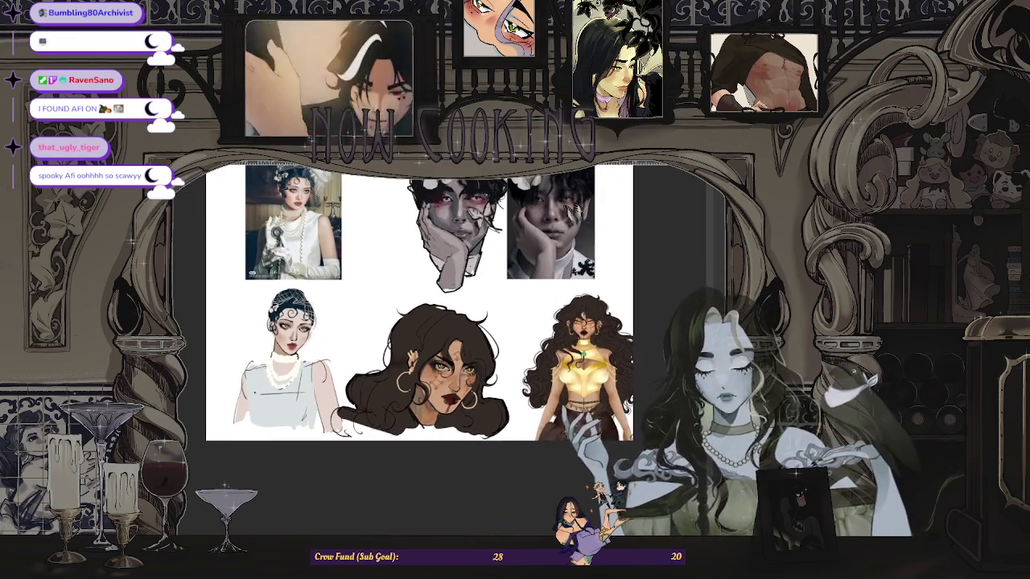
{"action": "scroll", "coordinate": [346, 401], "scroll_direction": "up", "scroll_amount": 3}
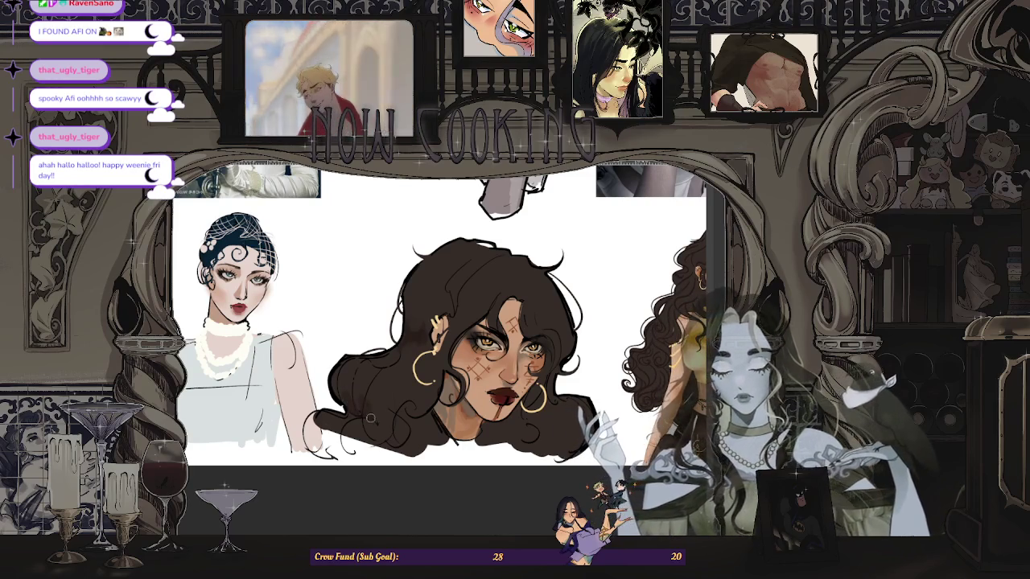
{"action": "scroll", "coordinate": [403, 423], "scroll_direction": "up", "scroll_amount": 2}
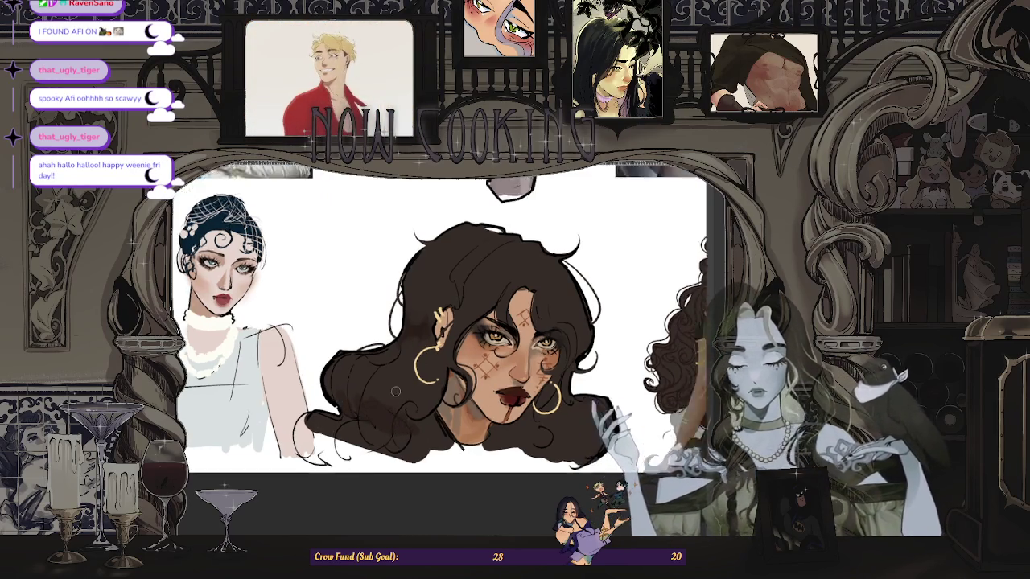
{"action": "scroll", "coordinate": [374, 415], "scroll_direction": "up", "scroll_amount": 2}
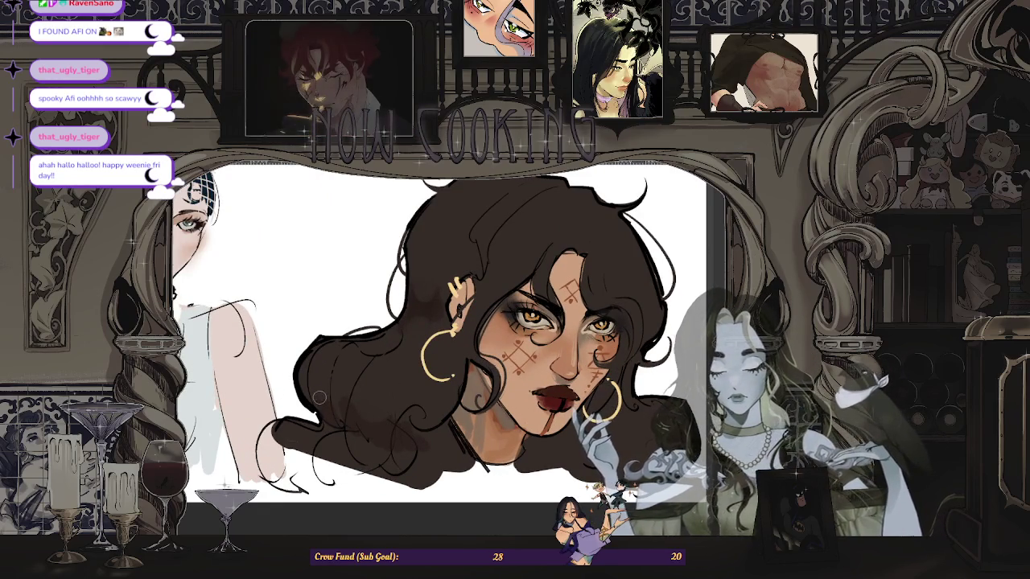
{"action": "scroll", "coordinate": [547, 311], "scroll_direction": "down", "scroll_amount": 5}
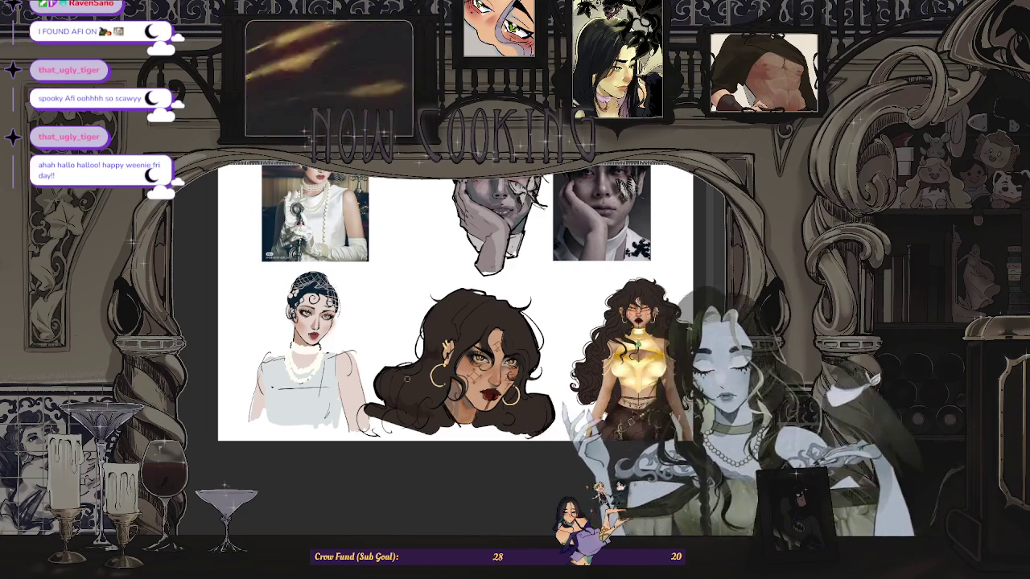
{"action": "scroll", "coordinate": [396, 377], "scroll_direction": "up", "scroll_amount": 2}
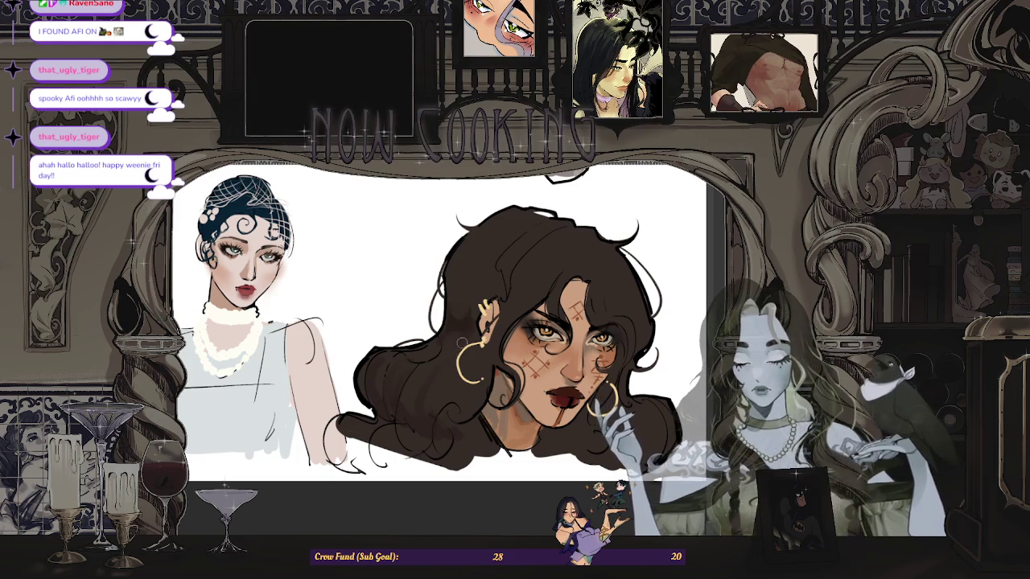
{"action": "scroll", "coordinate": [418, 399], "scroll_direction": "down", "scroll_amount": 2}
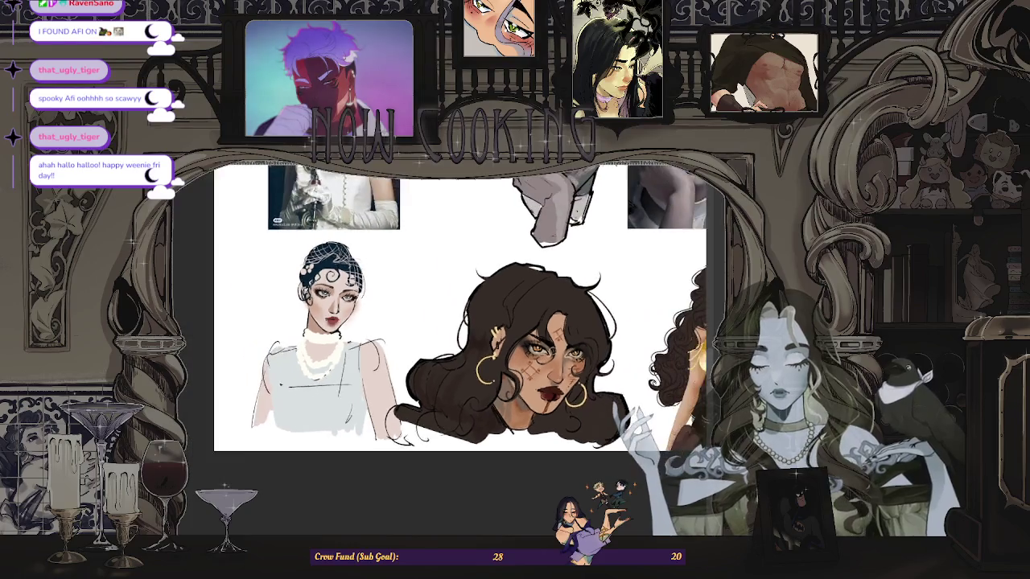
{"action": "scroll", "coordinate": [470, 379], "scroll_direction": "up", "scroll_amount": 2}
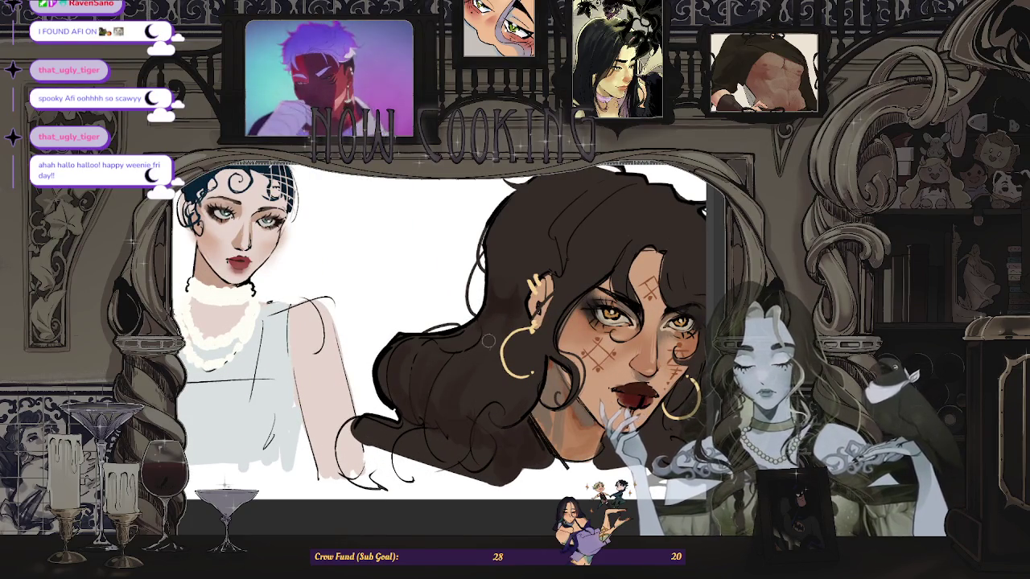
{"action": "scroll", "coordinate": [457, 371], "scroll_direction": "down", "scroll_amount": 3}
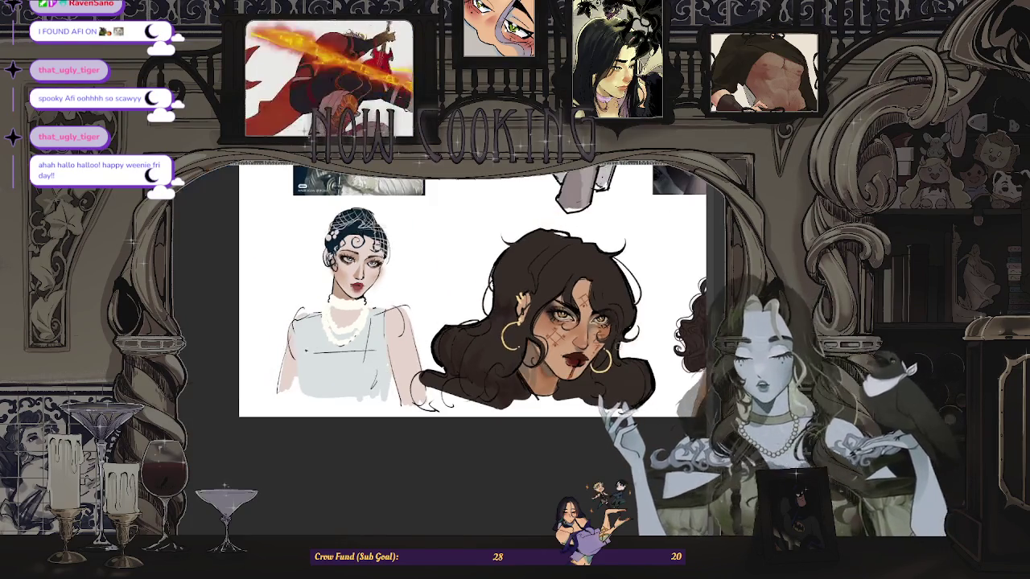
{"action": "scroll", "coordinate": [334, 381], "scroll_direction": "up", "scroll_amount": 2}
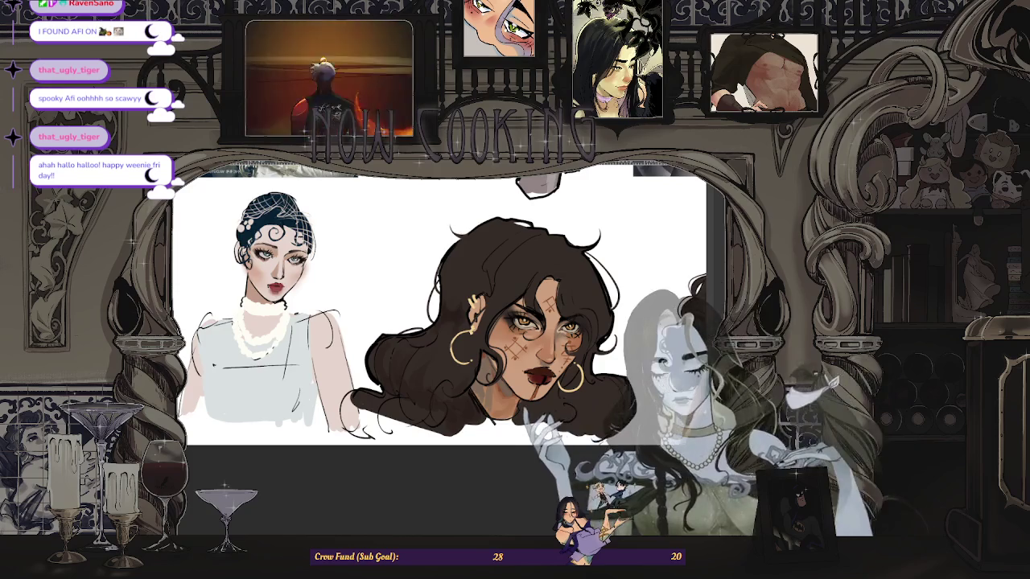
{"action": "scroll", "coordinate": [402, 354], "scroll_direction": "up", "scroll_amount": 2}
{"action": "scroll", "coordinate": [403, 354], "scroll_direction": "up", "scroll_amount": 1}
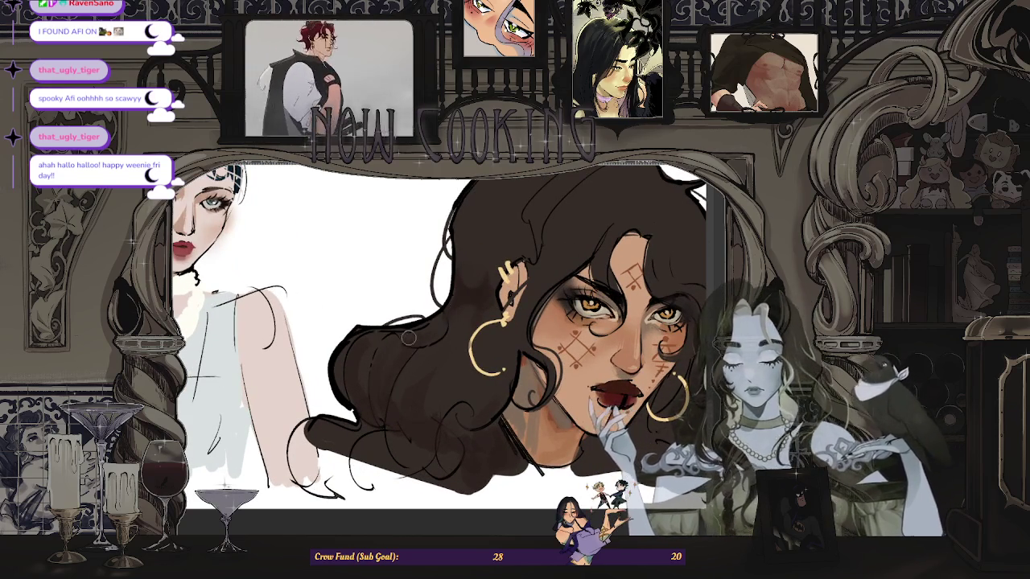
{"action": "scroll", "coordinate": [408, 337], "scroll_direction": "down", "scroll_amount": 1}
{"action": "scroll", "coordinate": [386, 346], "scroll_direction": "down", "scroll_amount": 1}
{"action": "scroll", "coordinate": [354, 354], "scroll_direction": "up", "scroll_amount": 2}
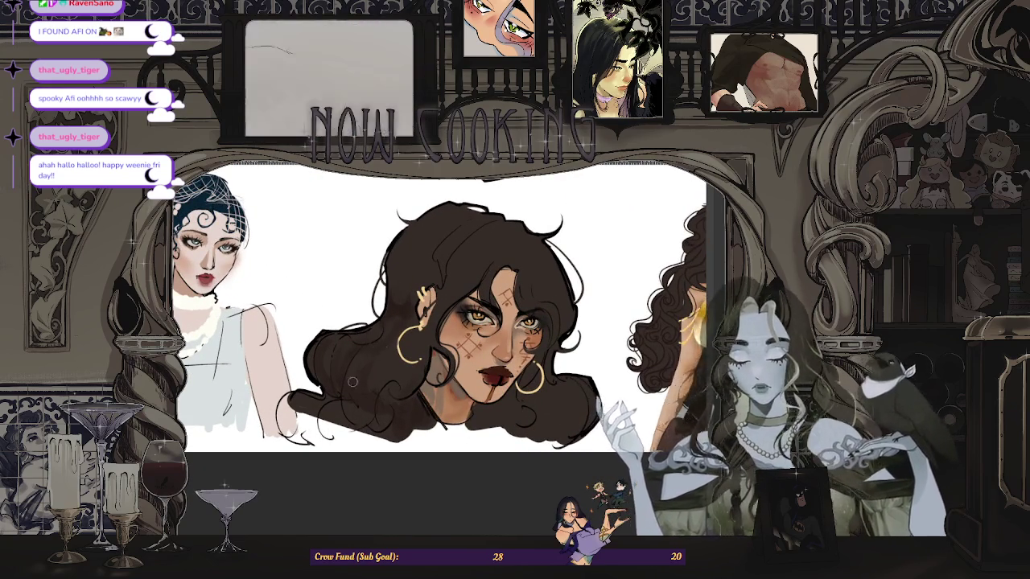
{"action": "scroll", "coordinate": [451, 362], "scroll_direction": "down", "scroll_amount": 2}
{"action": "scroll", "coordinate": [510, 398], "scroll_direction": "up", "scroll_amount": 1}
{"action": "scroll", "coordinate": [509, 398], "scroll_direction": "up", "scroll_amount": 1}
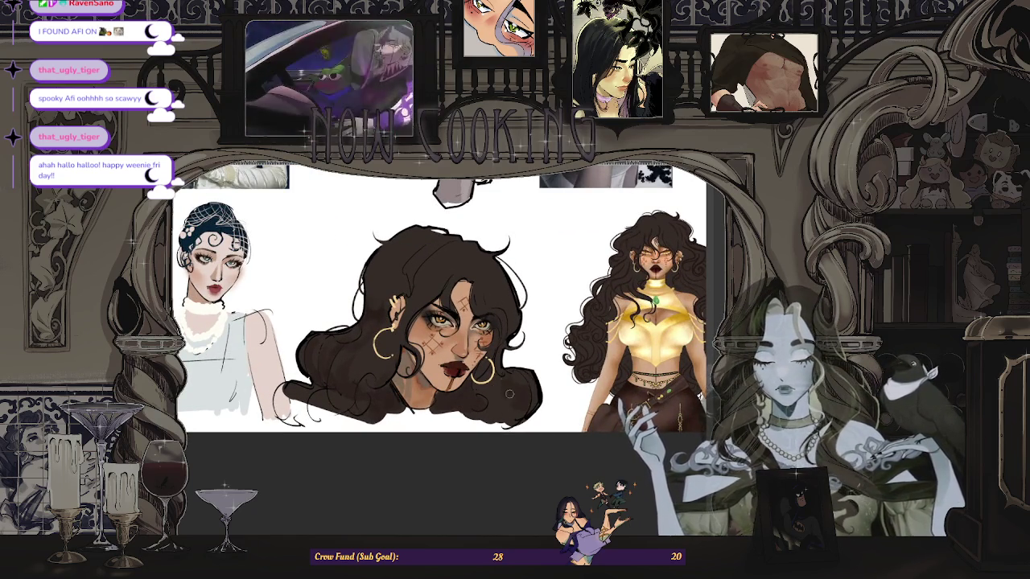
{"action": "scroll", "coordinate": [509, 393], "scroll_direction": "up", "scroll_amount": 2}
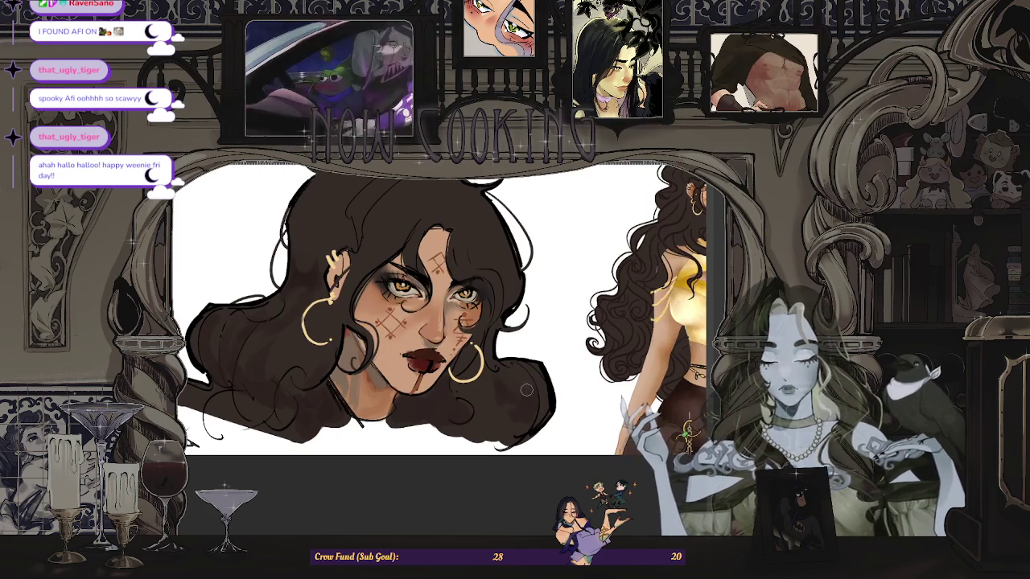
{"action": "scroll", "coordinate": [514, 418], "scroll_direction": "down", "scroll_amount": 2}
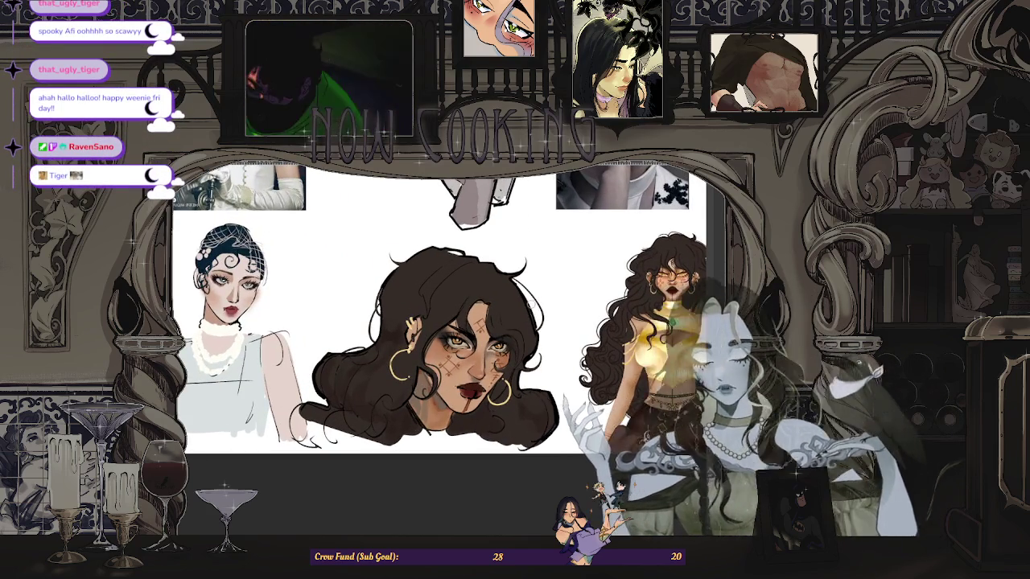
{"action": "scroll", "coordinate": [514, 331], "scroll_direction": "up", "scroll_amount": 2}
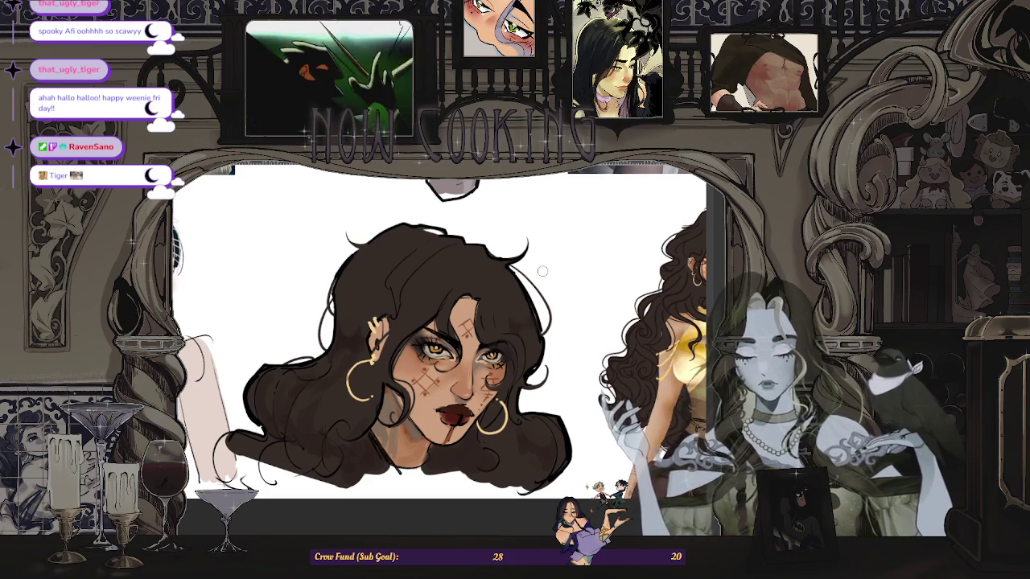
{"action": "scroll", "coordinate": [425, 298], "scroll_direction": "up", "scroll_amount": 1}
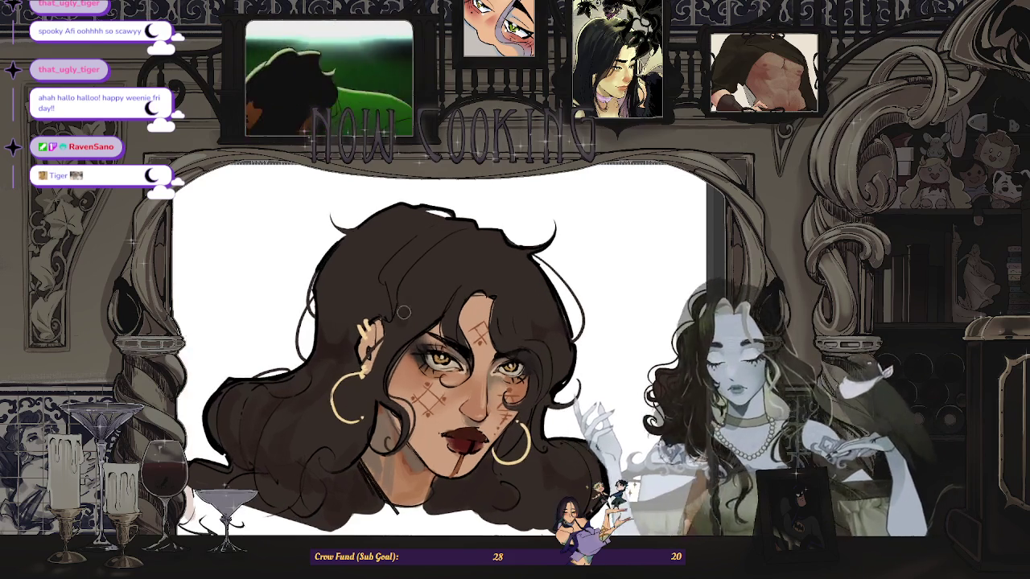
{"action": "scroll", "coordinate": [479, 288], "scroll_direction": "down", "scroll_amount": 1}
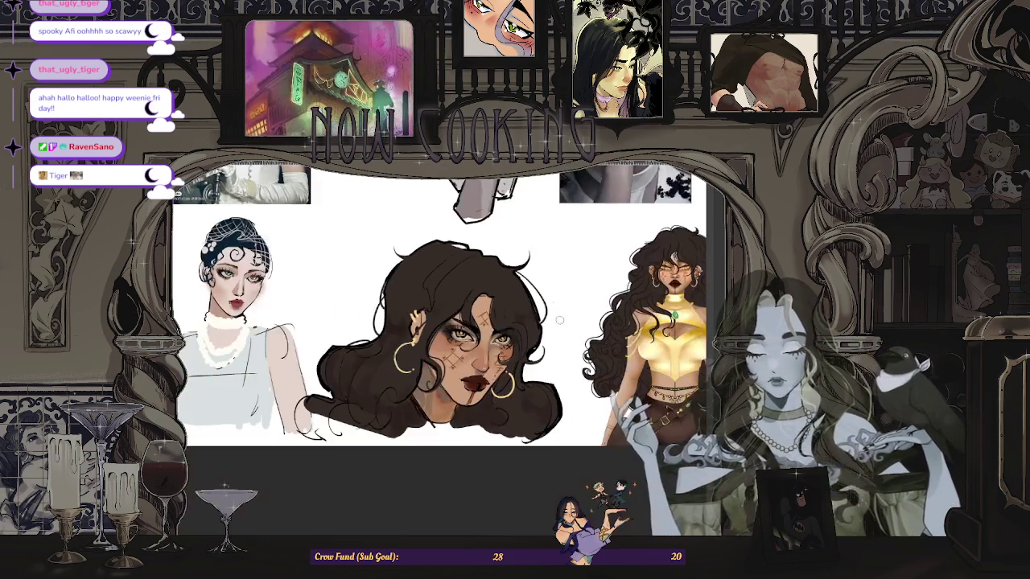
{"action": "scroll", "coordinate": [478, 298], "scroll_direction": "down", "scroll_amount": 1}
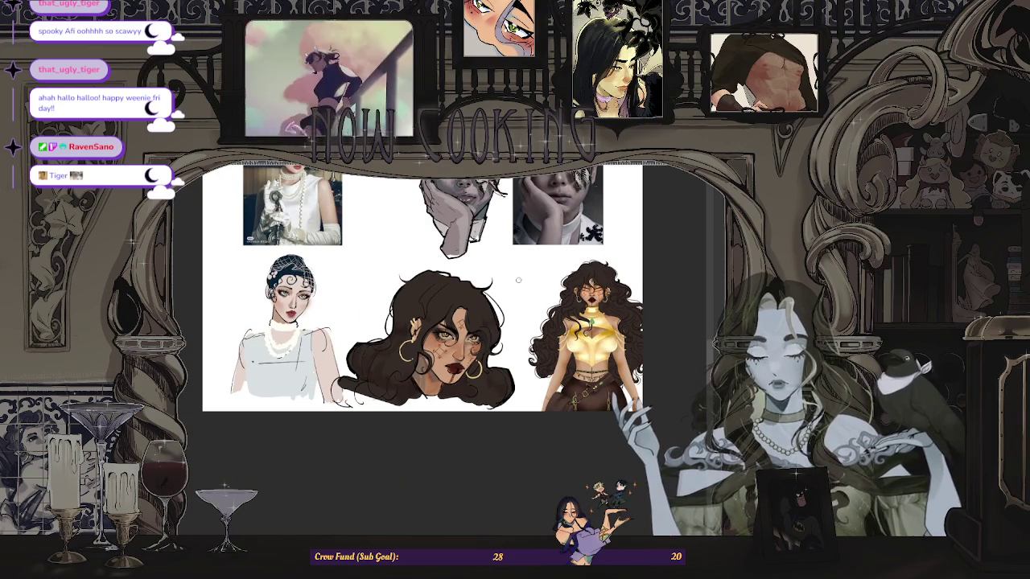
{"action": "scroll", "coordinate": [447, 290], "scroll_direction": "up", "scroll_amount": 2}
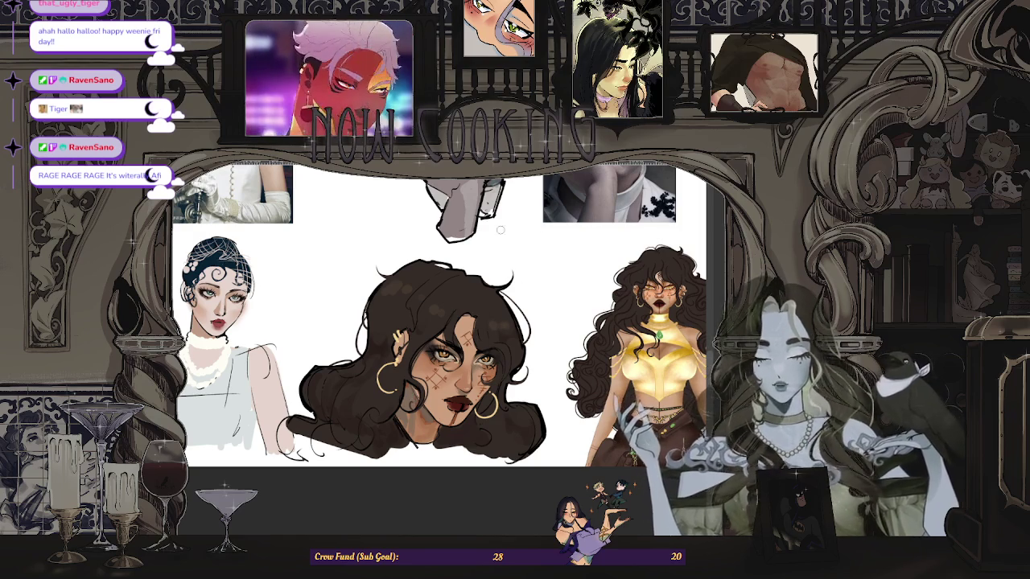
{"action": "scroll", "coordinate": [476, 328], "scroll_direction": "down", "scroll_amount": 2}
{"action": "scroll", "coordinate": [611, 354], "scroll_direction": "up", "scroll_amount": 2}
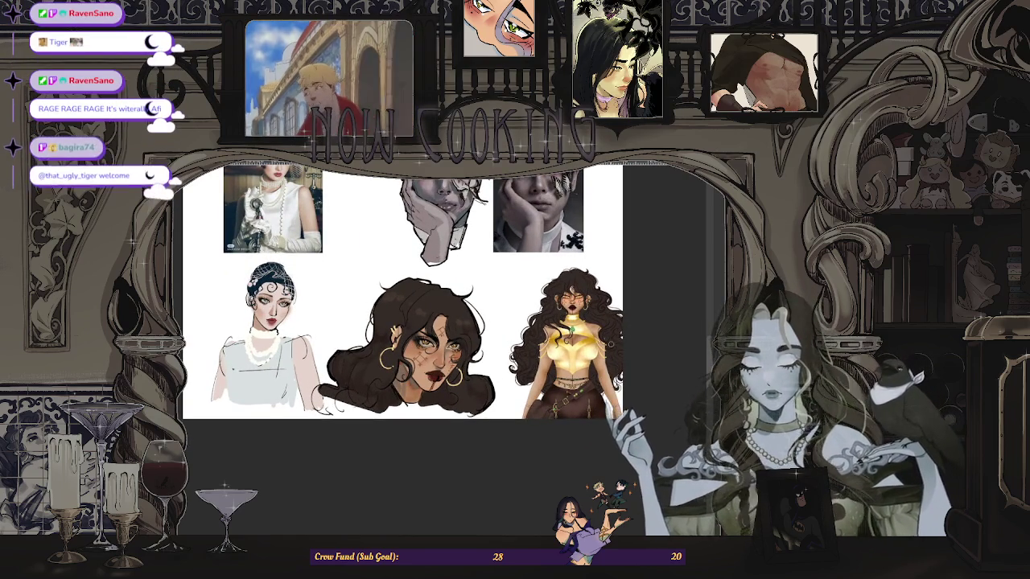
{"action": "scroll", "coordinate": [386, 338], "scroll_direction": "up", "scroll_amount": 2}
{"action": "scroll", "coordinate": [375, 387], "scroll_direction": "up", "scroll_amount": 3}
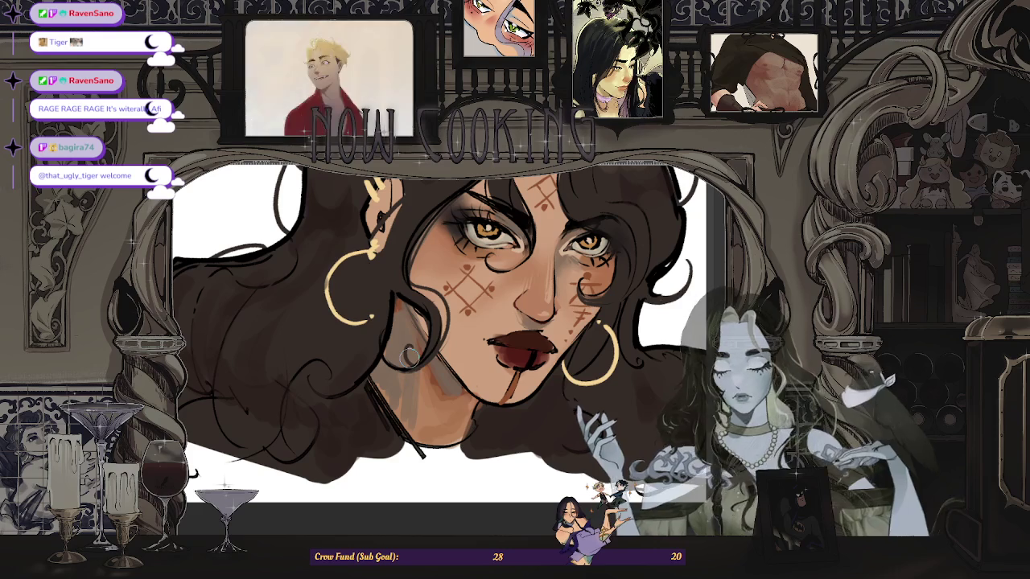
{"action": "scroll", "coordinate": [367, 378], "scroll_direction": "up", "scroll_amount": 2}
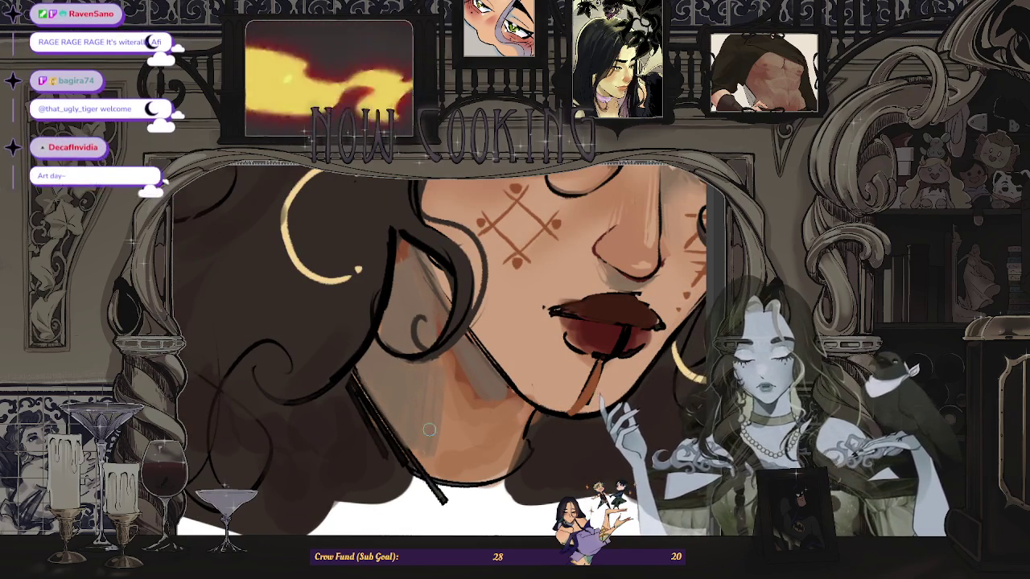
{"action": "scroll", "coordinate": [413, 446], "scroll_direction": "down", "scroll_amount": 5}
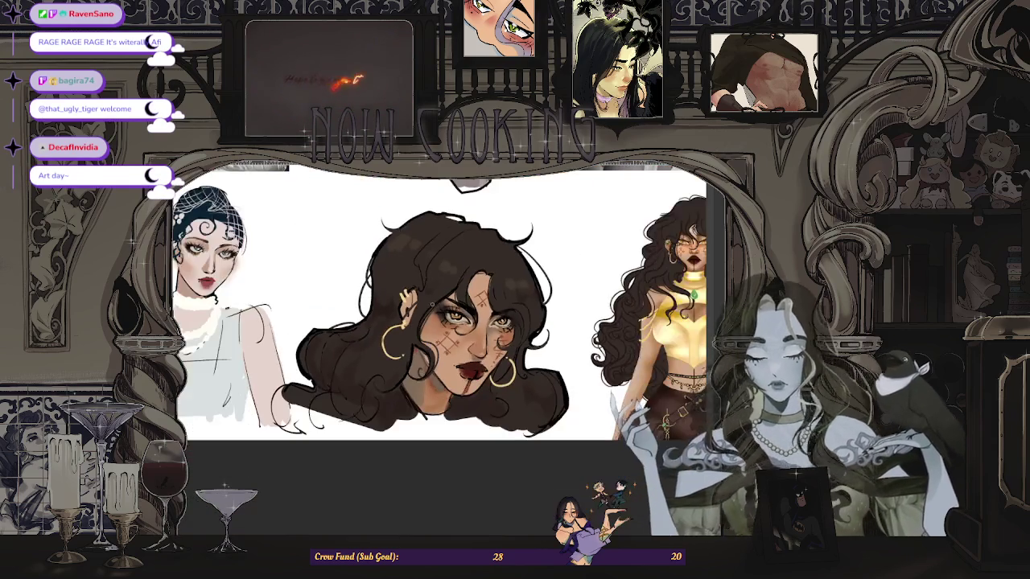
{"action": "scroll", "coordinate": [419, 408], "scroll_direction": "up", "scroll_amount": 2}
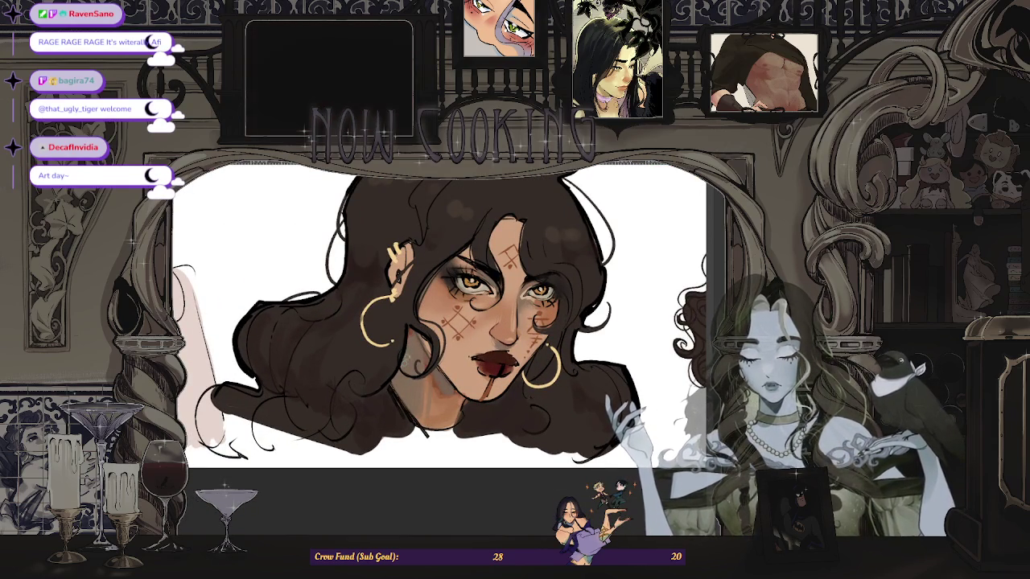
{"action": "key", "text": "ctrl+minus"}
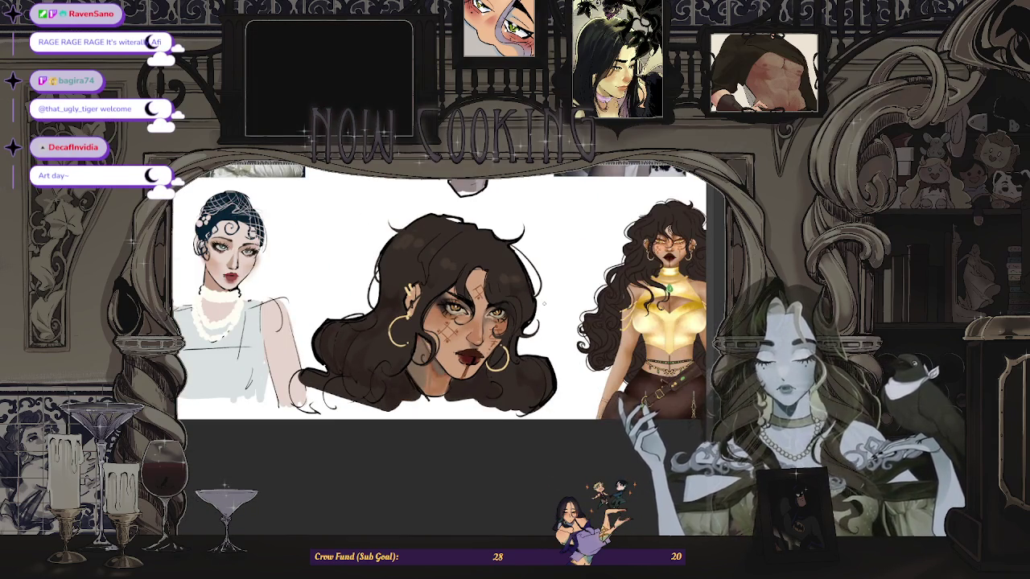
{"action": "key", "text": "ctrl+plus"}
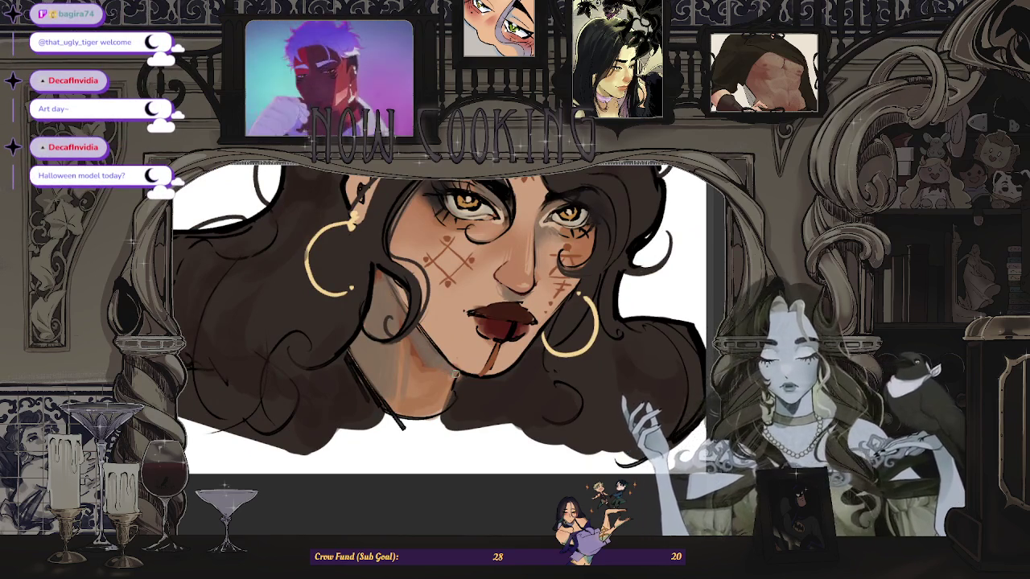
{"action": "key", "text": "ctrl+minus"}
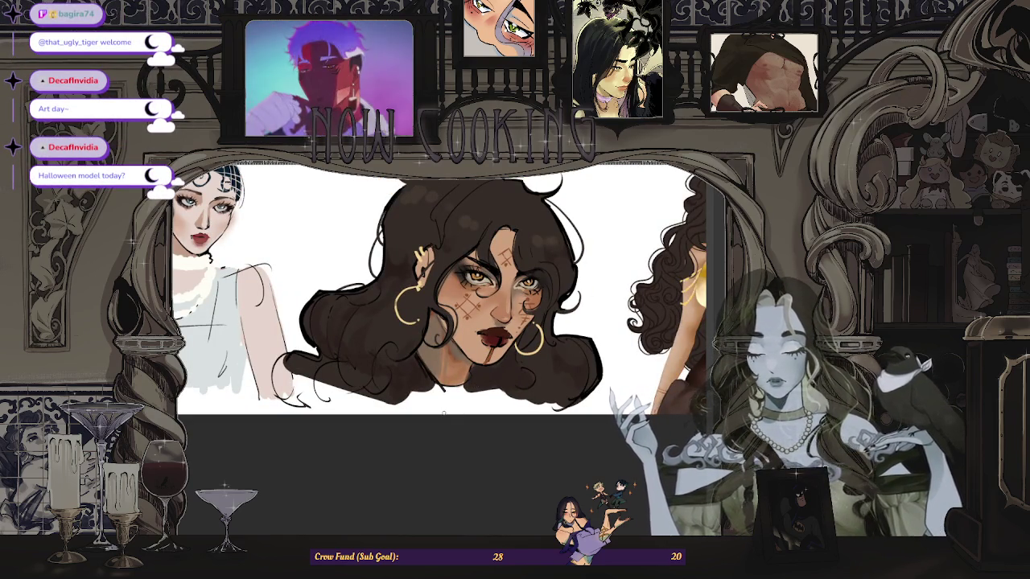
{"action": "scroll", "coordinate": [443, 413], "scroll_direction": "down", "scroll_amount": 2}
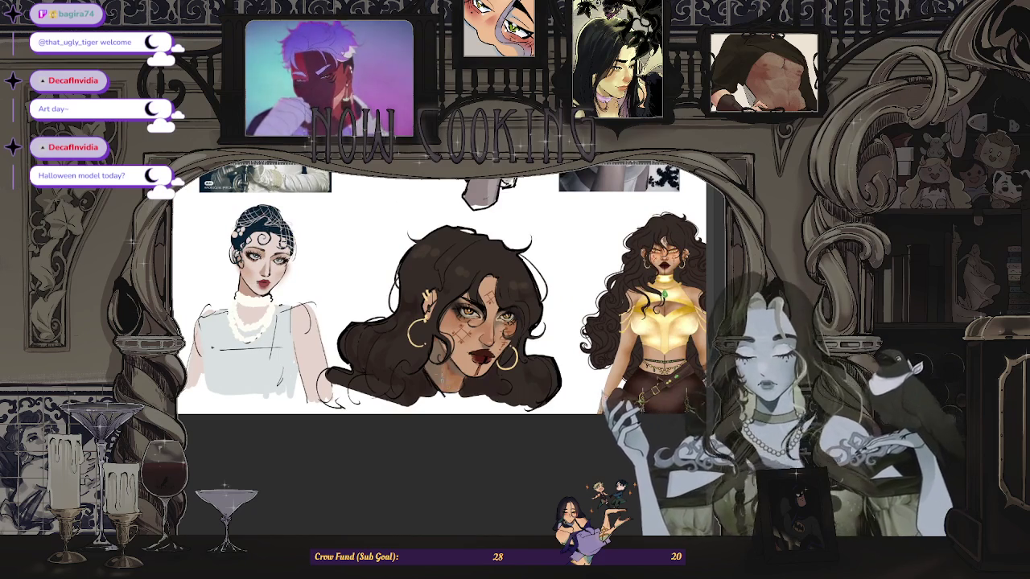
{"action": "left_click_drag", "start_coordinate": [547, 350], "coordinate": [509, 364]}
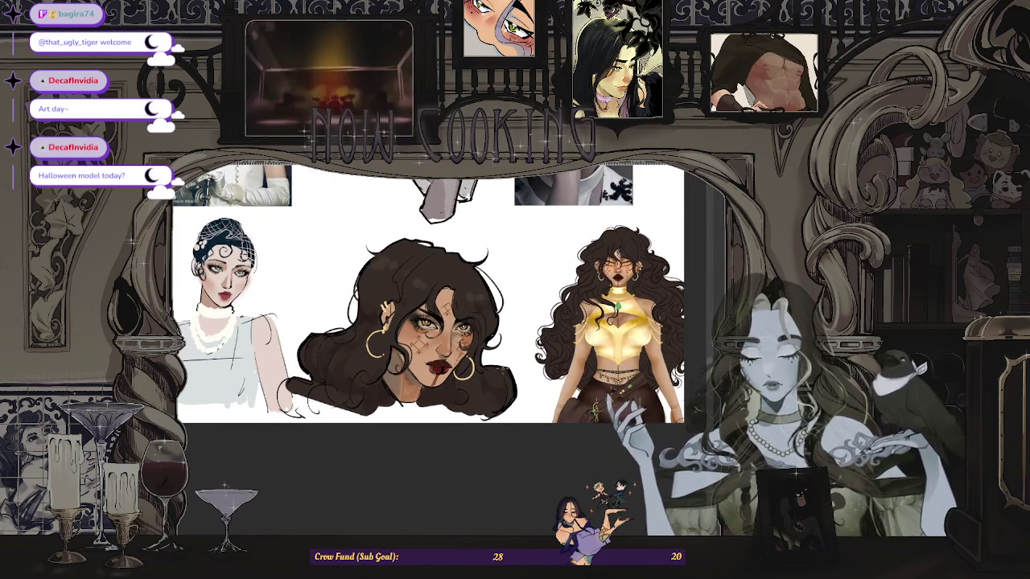
{"action": "scroll", "coordinate": [442, 360], "scroll_direction": "up", "scroll_amount": 2}
{"action": "scroll", "coordinate": [442, 360], "scroll_direction": "up", "scroll_amount": 2}
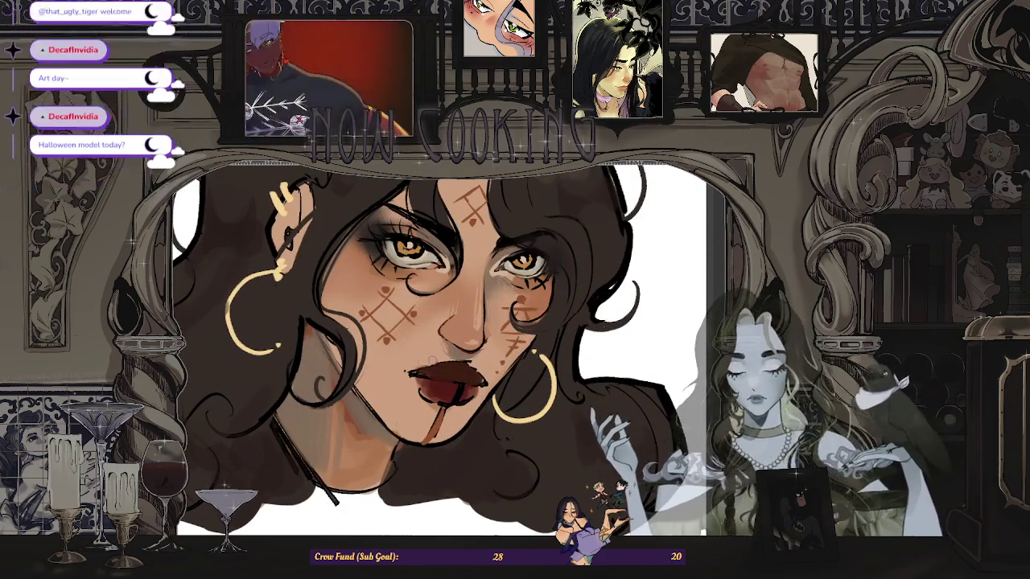
{"action": "scroll", "coordinate": [443, 359], "scroll_direction": "down", "scroll_amount": 2}
{"action": "scroll", "coordinate": [338, 357], "scroll_direction": "up", "scroll_amount": 1}
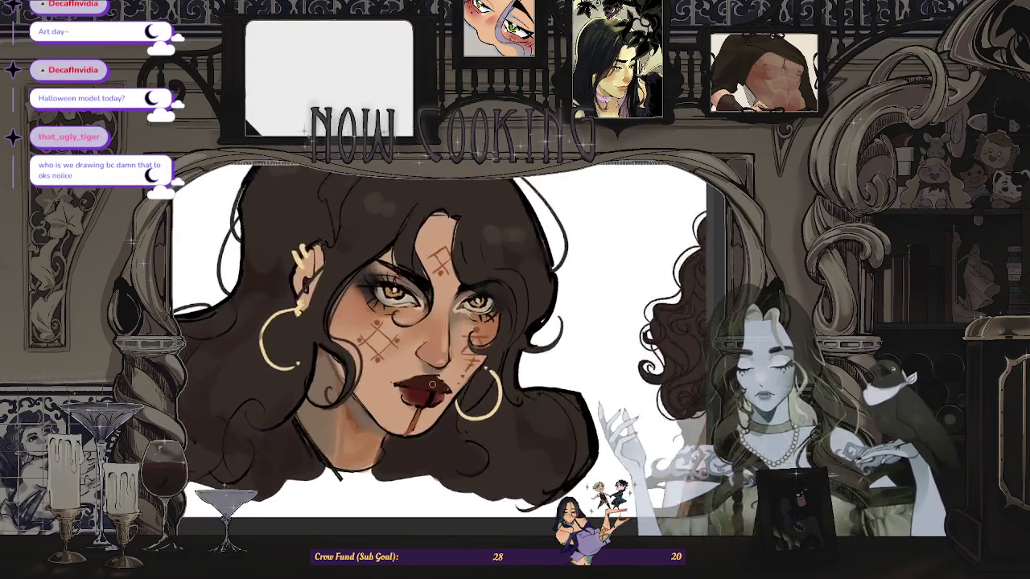
{"action": "scroll", "coordinate": [339, 356], "scroll_direction": "up", "scroll_amount": 1}
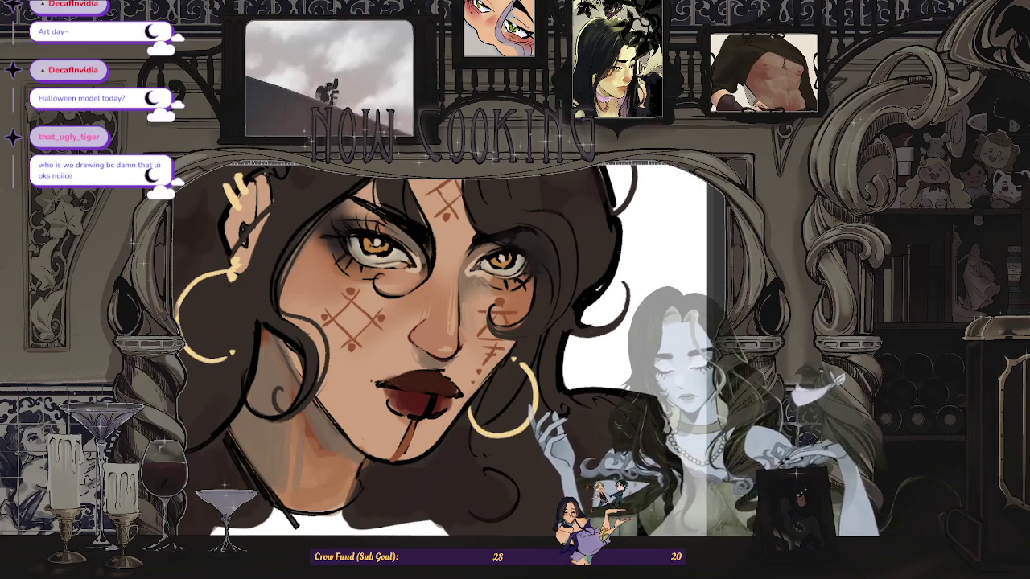
{"action": "scroll", "coordinate": [445, 387], "scroll_direction": "down", "scroll_amount": 5}
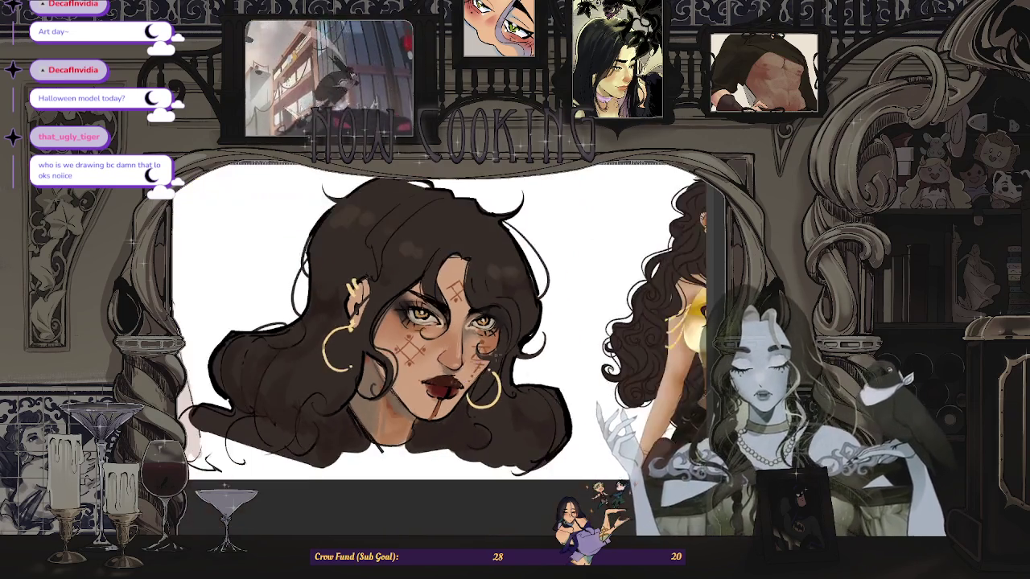
{"action": "scroll", "coordinate": [452, 384], "scroll_direction": "up", "scroll_amount": 2}
{"action": "scroll", "coordinate": [450, 381], "scroll_direction": "up", "scroll_amount": 2}
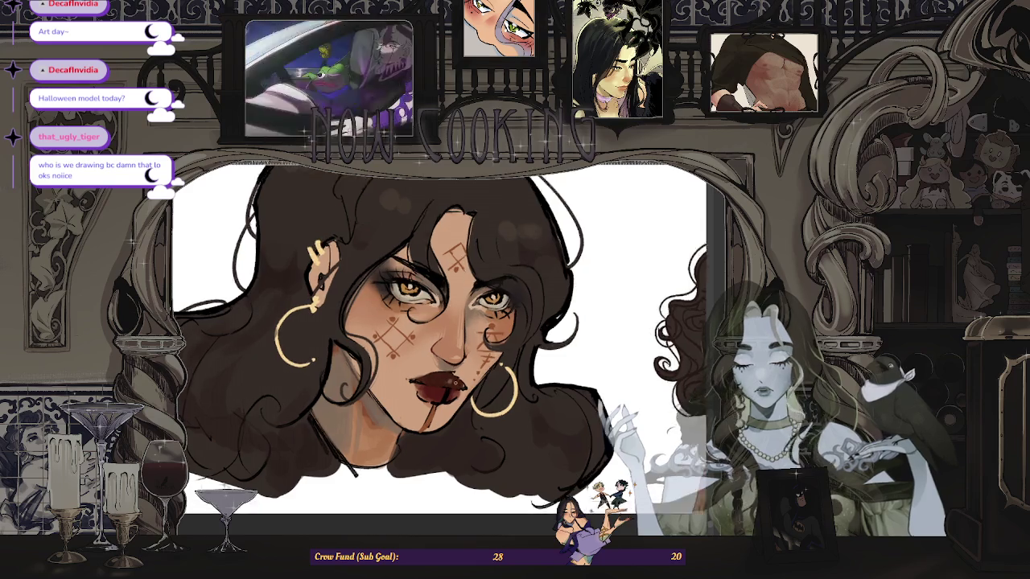
{"action": "scroll", "coordinate": [442, 379], "scroll_direction": "up", "scroll_amount": 3}
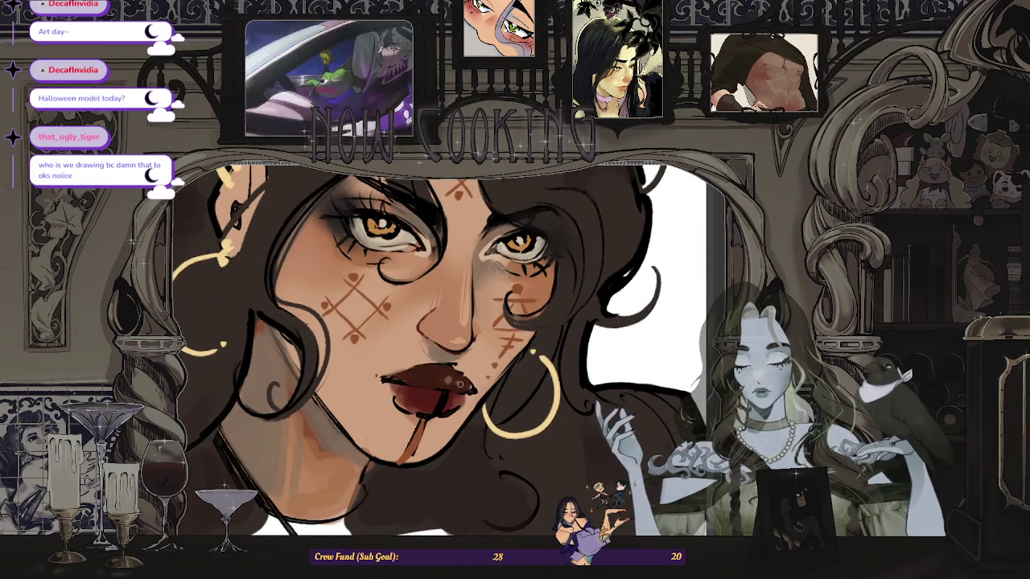
{"action": "scroll", "coordinate": [461, 385], "scroll_direction": "down", "scroll_amount": 2}
{"action": "scroll", "coordinate": [460, 385], "scroll_direction": "down", "scroll_amount": 2}
{"action": "scroll", "coordinate": [483, 378], "scroll_direction": "down", "scroll_amount": 1}
{"action": "scroll", "coordinate": [577, 338], "scroll_direction": "up", "scroll_amount": 5}
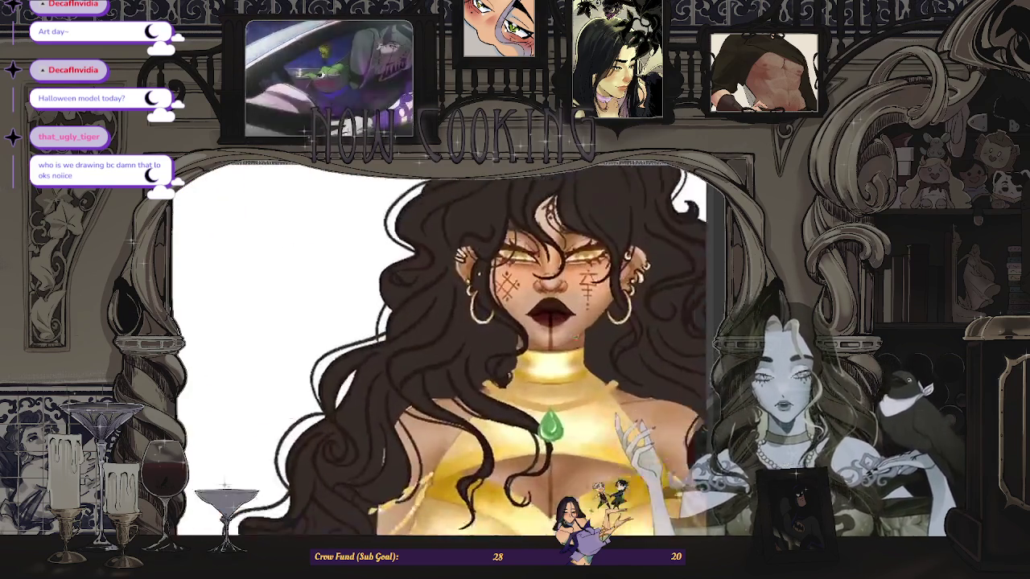
{"action": "scroll", "coordinate": [405, 388], "scroll_direction": "down", "scroll_amount": 1}
{"action": "scroll", "coordinate": [405, 388], "scroll_direction": "down", "scroll_amount": 2}
{"action": "scroll", "coordinate": [404, 387], "scroll_direction": "up", "scroll_amount": 5}
{"action": "scroll", "coordinate": [404, 388], "scroll_direction": "up", "scroll_amount": 1}
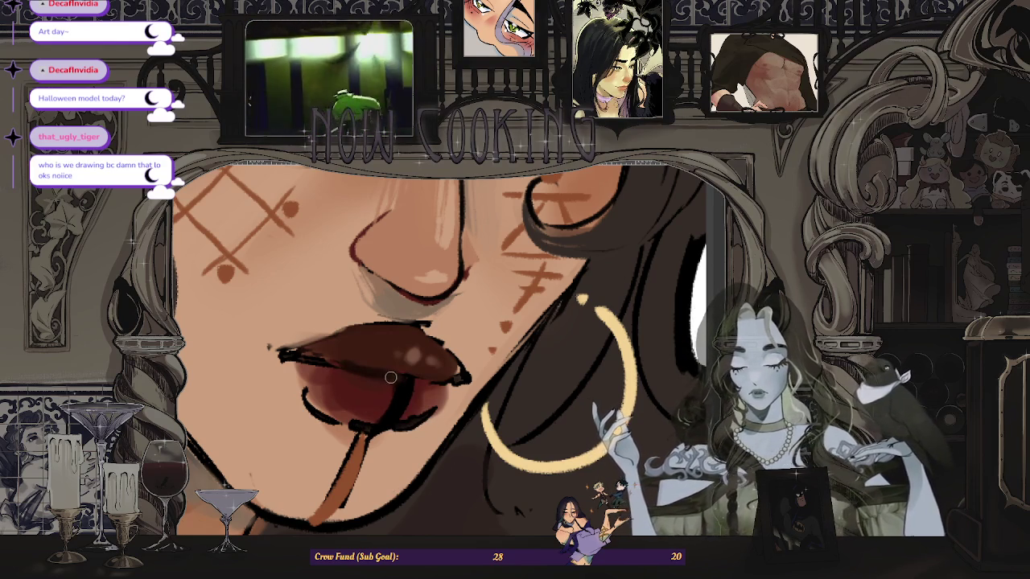
{"action": "scroll", "coordinate": [390, 378], "scroll_direction": "down", "scroll_amount": 3}
{"action": "scroll", "coordinate": [390, 377], "scroll_direction": "down", "scroll_amount": 3}
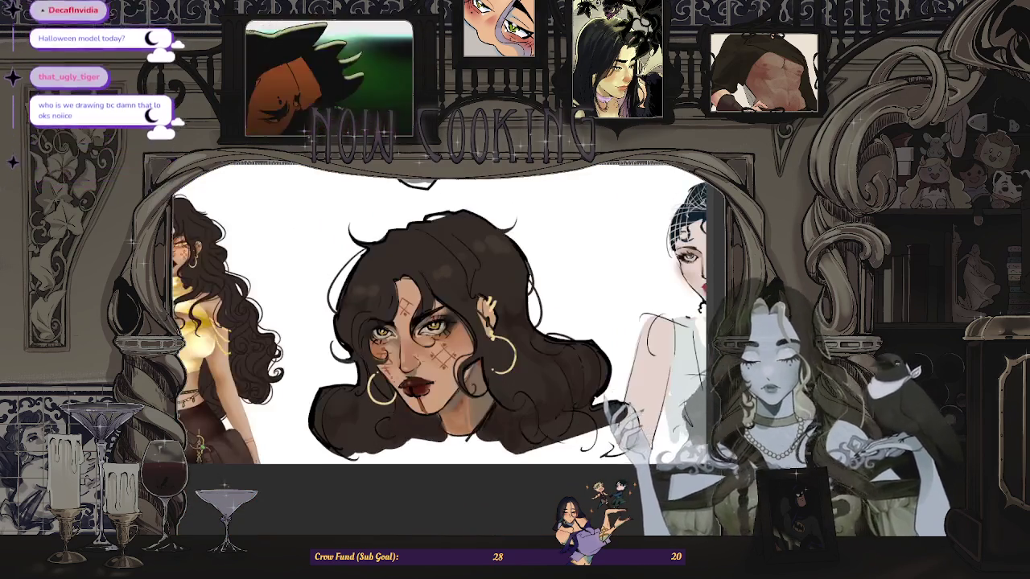
{"action": "scroll", "coordinate": [385, 386], "scroll_direction": "up", "scroll_amount": 3}
{"action": "scroll", "coordinate": [384, 385], "scroll_direction": "up", "scroll_amount": 3}
{"action": "scroll", "coordinate": [391, 384], "scroll_direction": "down", "scroll_amount": 3}
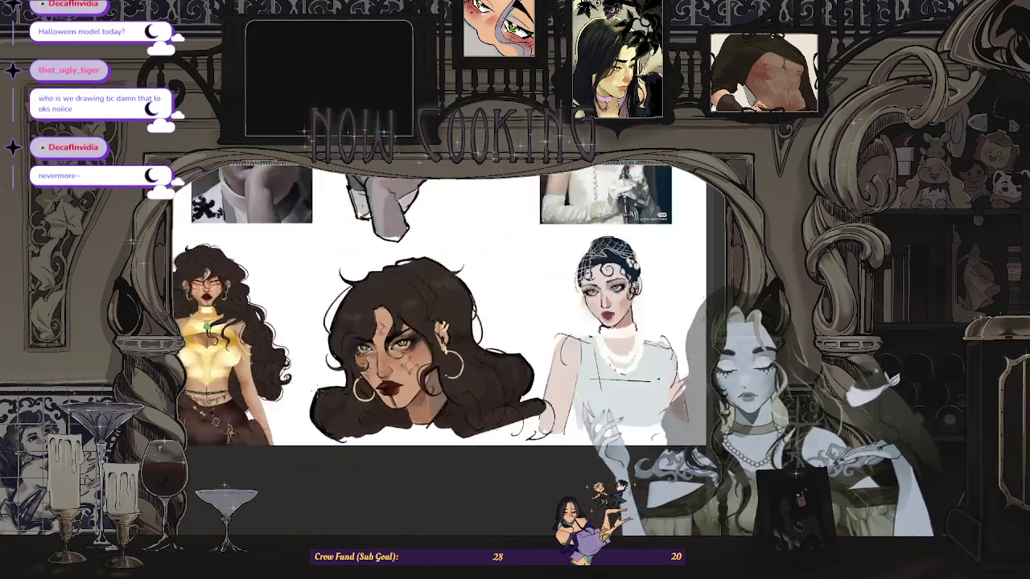
{"action": "scroll", "coordinate": [391, 384], "scroll_direction": "down", "scroll_amount": 2}
{"action": "scroll", "coordinate": [391, 383], "scroll_direction": "up", "scroll_amount": 2}
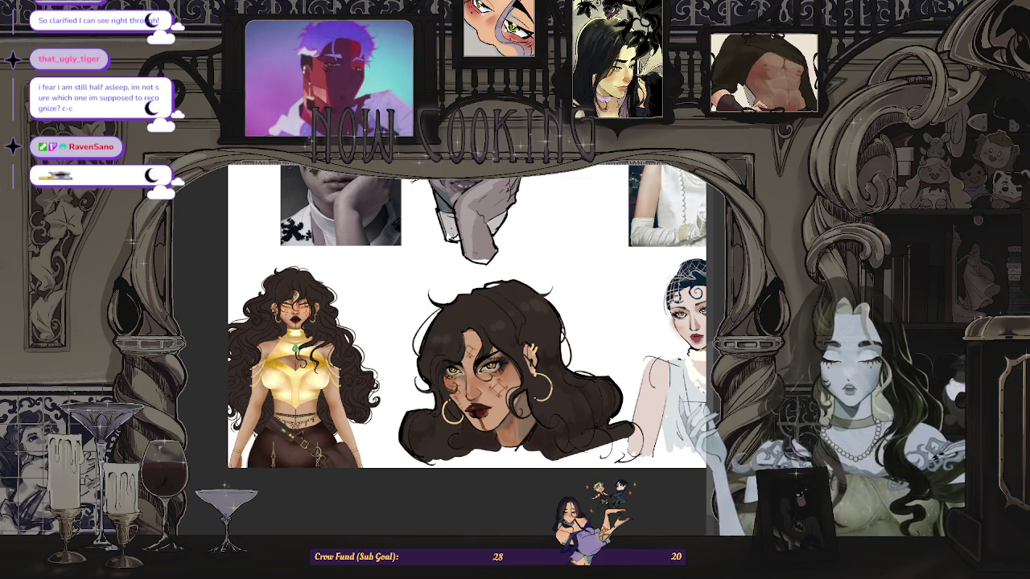
Step: Move the portrait drawing up and to the left, then fit the whole sheet in view
{"action": "key", "text": "ctrl+t"}
{"action": "left_click_drag", "start_coordinate": [599, 474], "coordinate": [576, 463]}
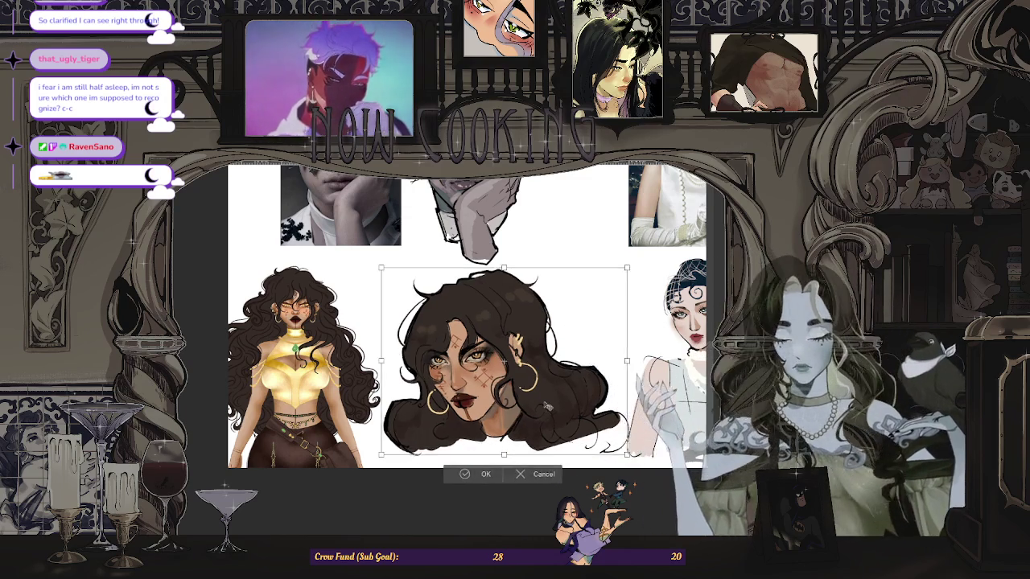
{"action": "left_click", "coordinate": [475, 476]}
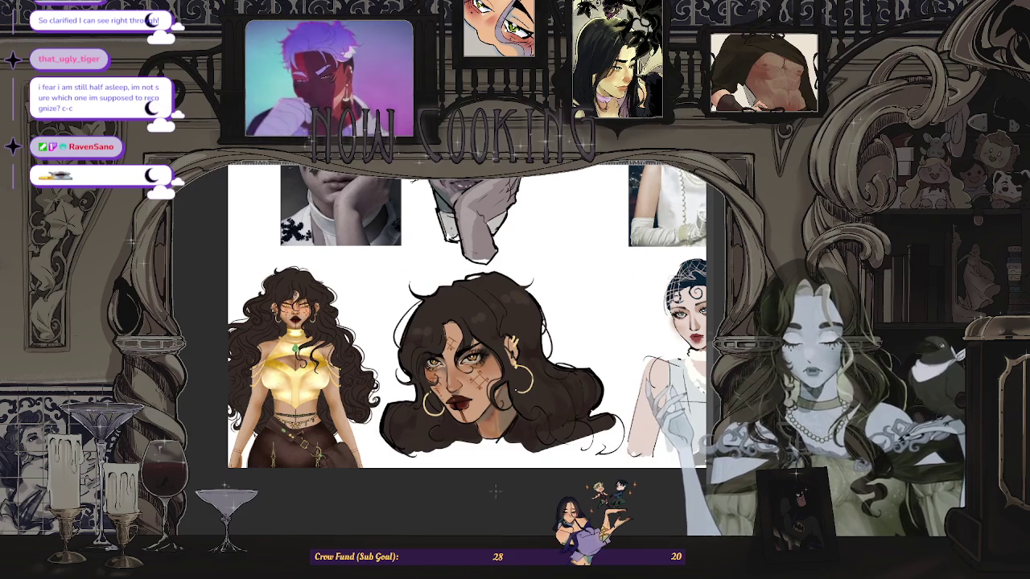
{"action": "key", "text": "ctrl+0"}
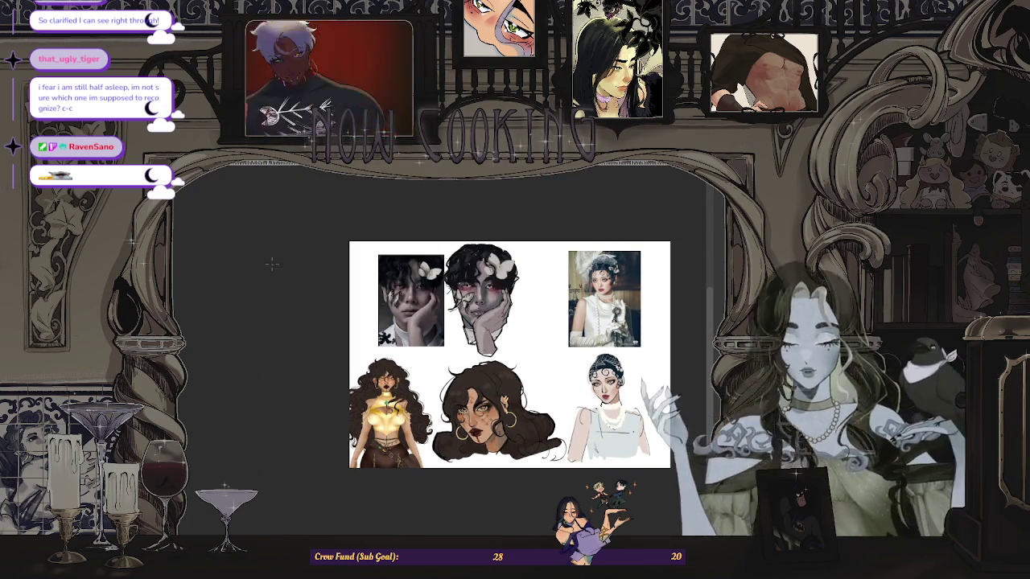
Step: Lasso the hand-on-chin face drawing and nudge it right and down, then deselect
{"action": "mouse_move", "coordinate": [509, 211]}
{"action": "left_mouse_down"}
{"action": "mouse_move", "coordinate": [552, 333]}
{"action": "mouse_move", "coordinate": [547, 223]}
{"action": "left_mouse_up"}
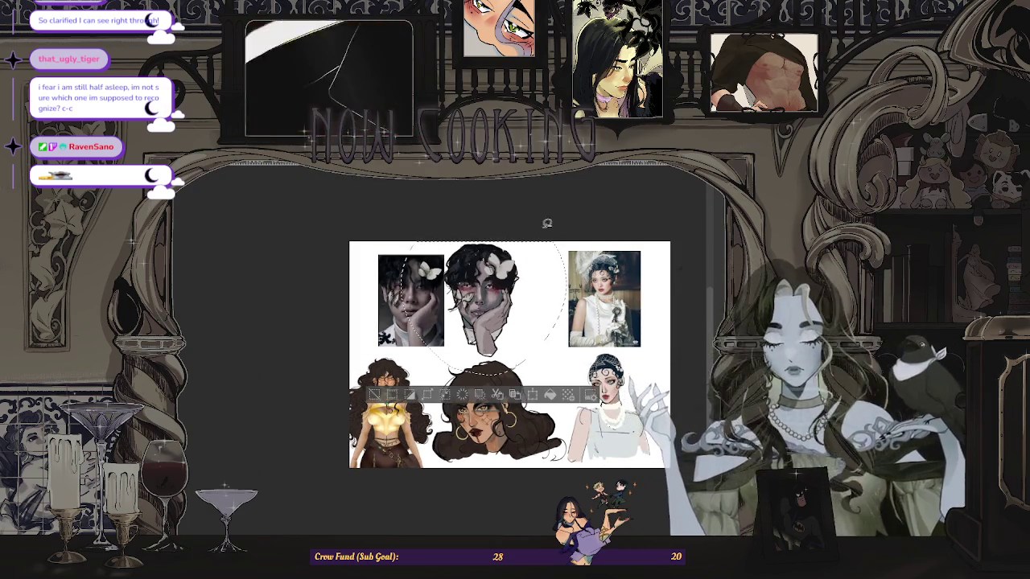
{"action": "key", "text": "ctrl+t"}
{"action": "mouse_move", "coordinate": [514, 338]}
{"action": "left_mouse_down"}
{"action": "mouse_move", "coordinate": [547, 342]}
{"action": "mouse_move", "coordinate": [537, 340]}
{"action": "left_mouse_up"}
{"action": "left_click", "coordinate": [486, 403]}
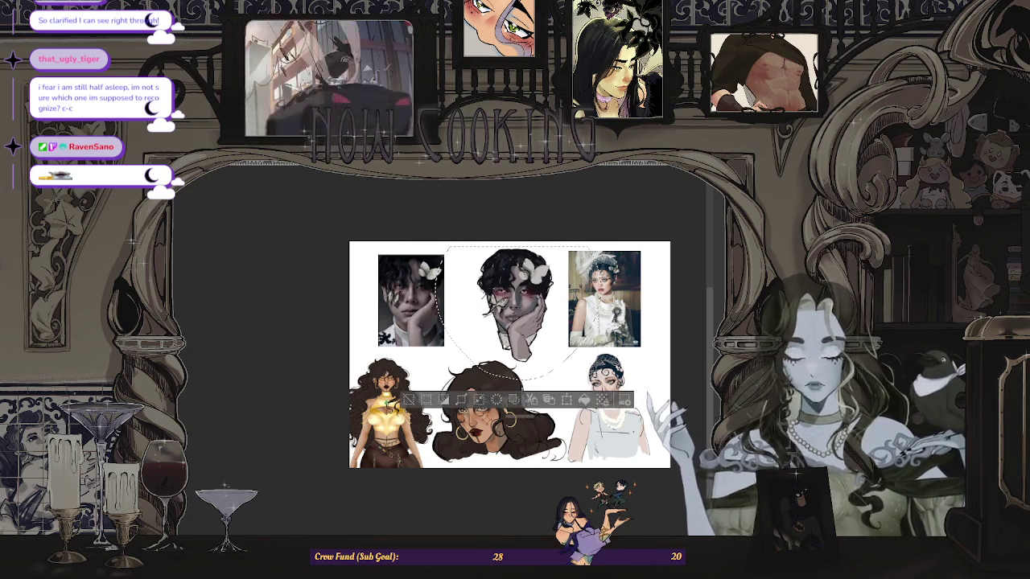
{"action": "key", "text": "ctrl+d"}
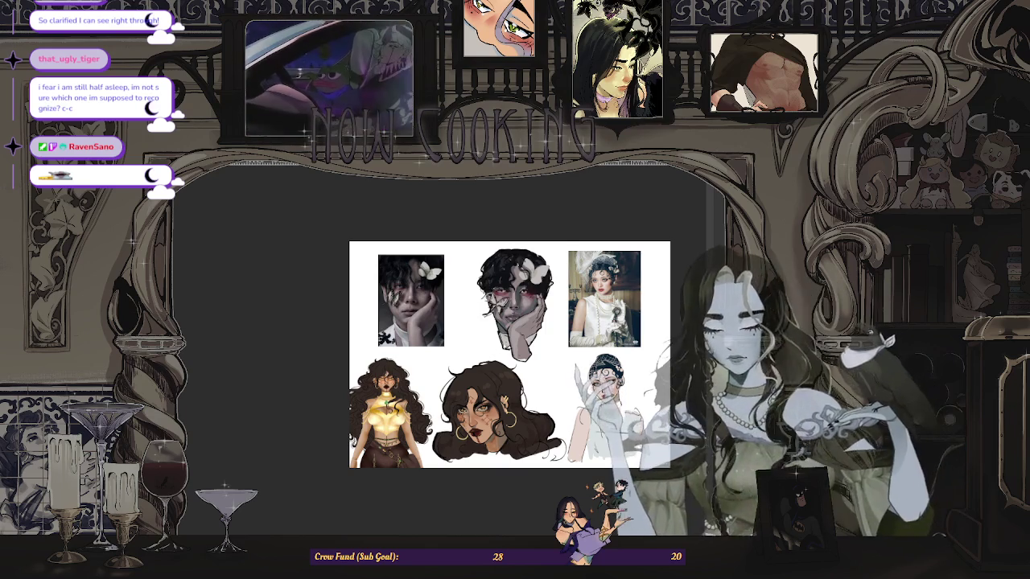
Step: Shift the top-left photo slightly to the right
{"action": "key", "text": "ctrl+t"}
{"action": "left_click_drag", "start_coordinate": [411, 300], "coordinate": [430, 306]}
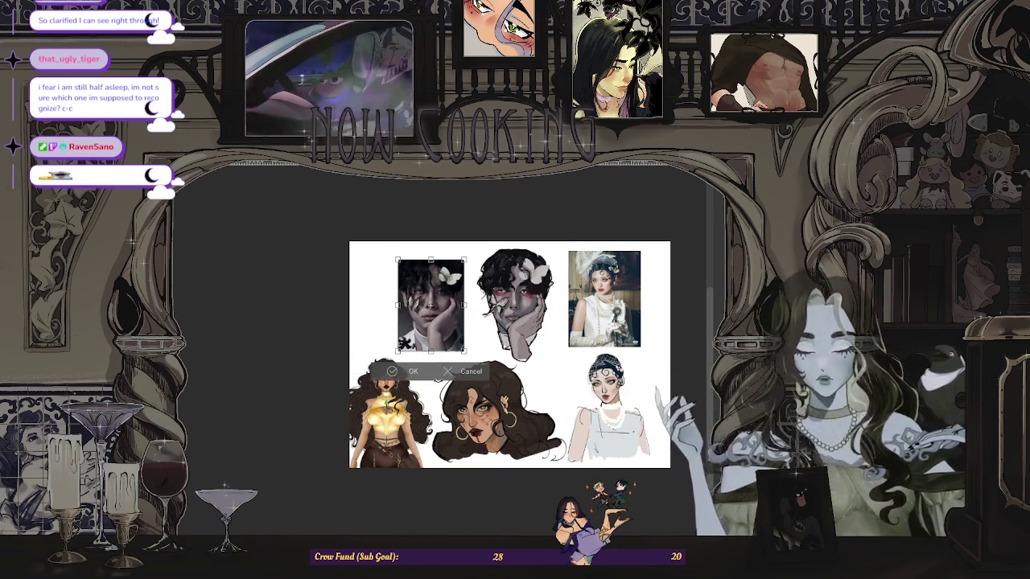
{"action": "left_click", "coordinate": [415, 373]}
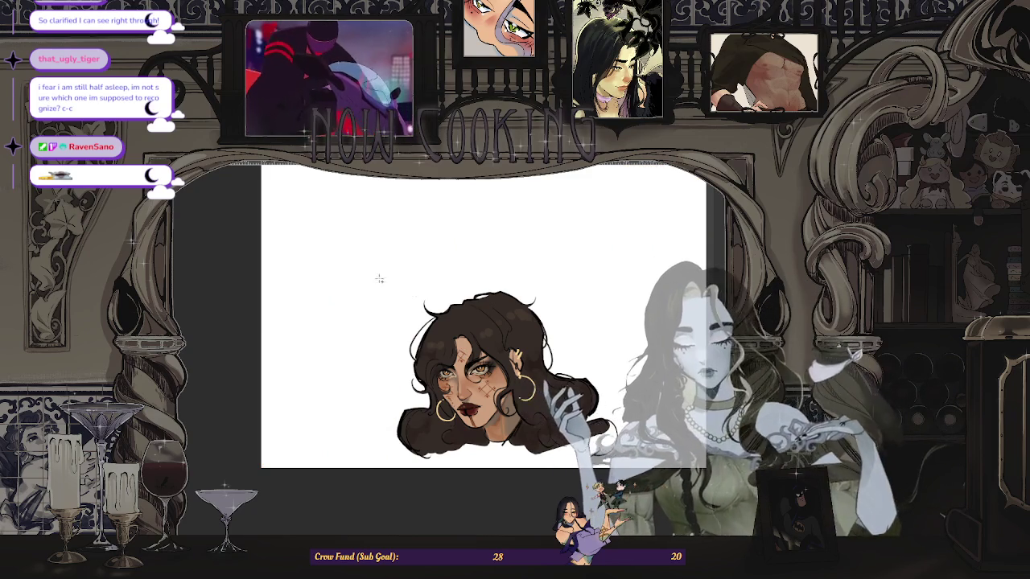
Step: Crop the canvas to a rectangle around the portrait and clear the selection
{"action": "left_click_drag", "start_coordinate": [457, 388], "coordinate": [648, 490]}
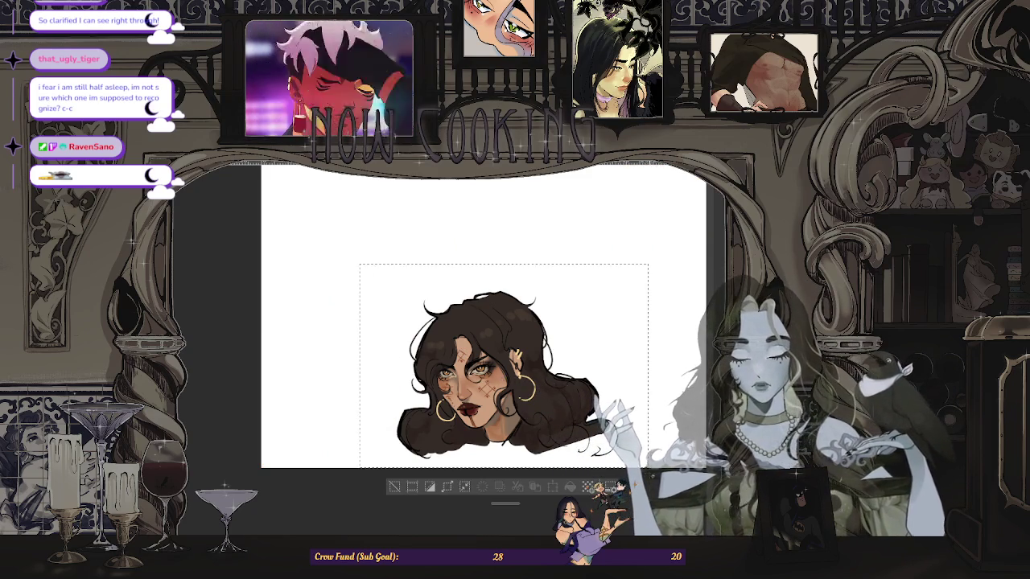
{"action": "left_click", "coordinate": [412, 487]}
{"action": "scroll", "coordinate": [291, 490], "scroll_direction": "up", "scroll_amount": 2}
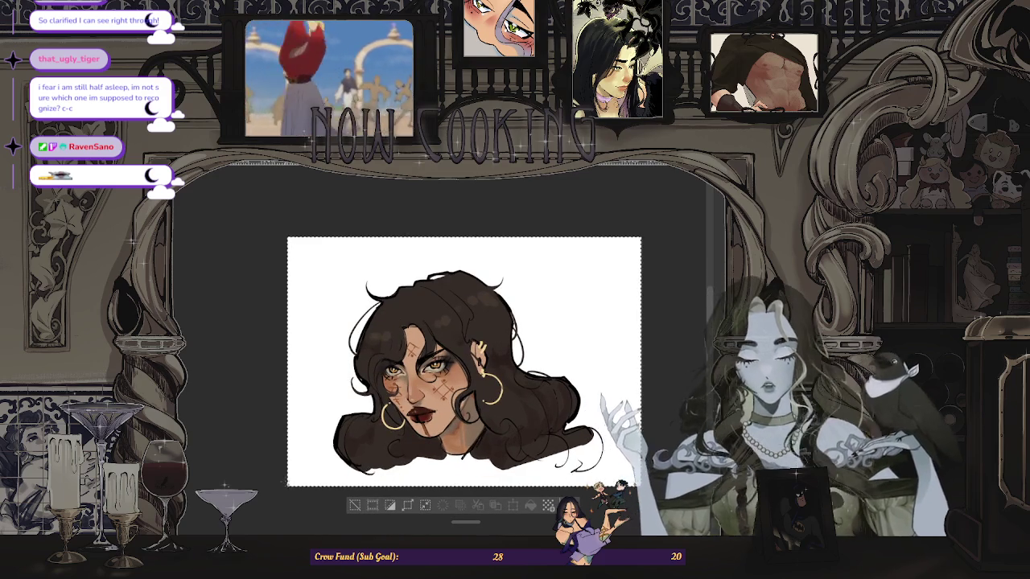
{"action": "key", "text": "ctrl+z"}
{"action": "key", "text": "ctrl+y"}
{"action": "key", "text": "ctrl+d"}
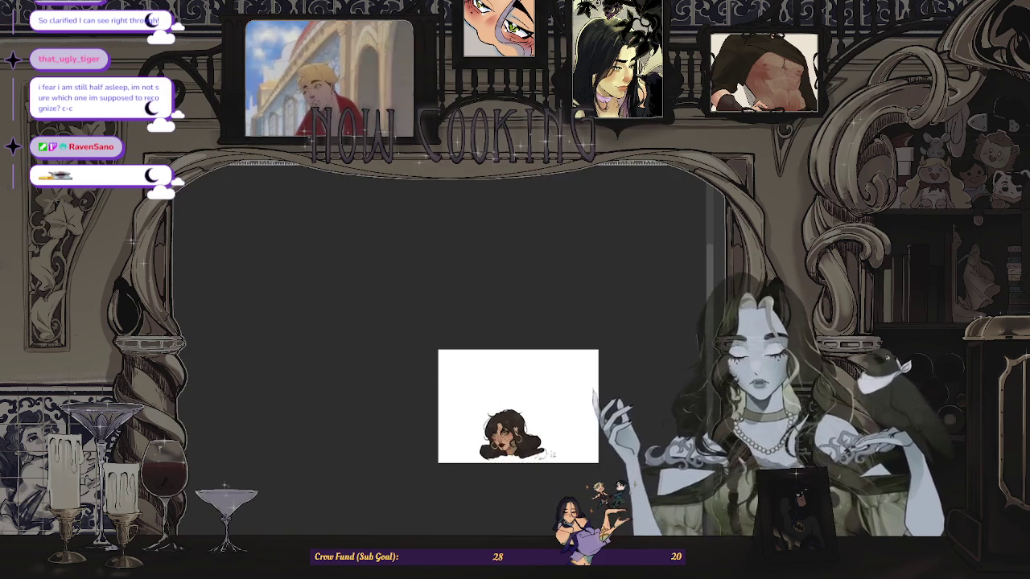
{"action": "scroll", "coordinate": [547, 474], "scroll_direction": "up", "scroll_amount": 3}
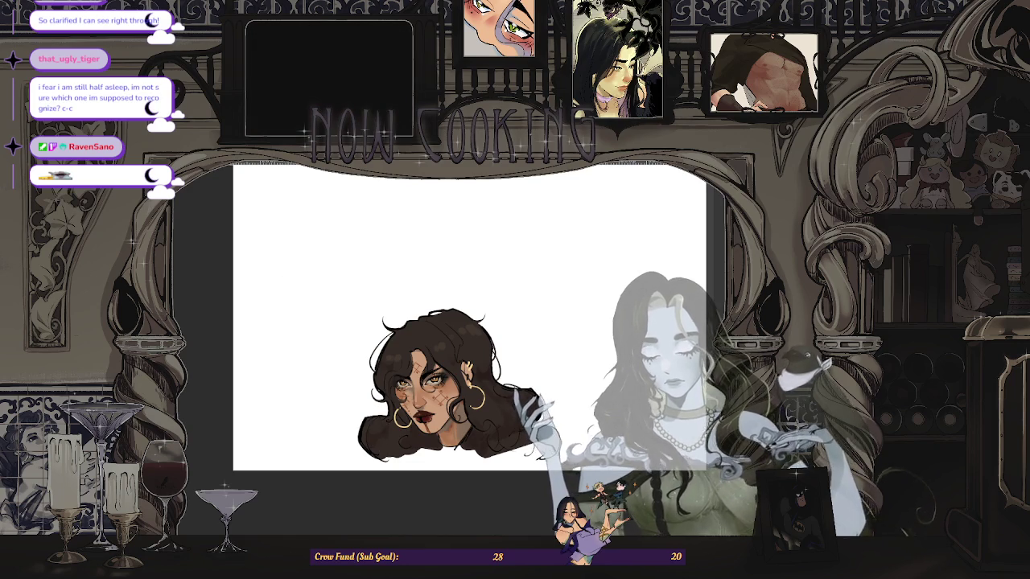
Step: Add crossing grey sketch guide strokes and fill the area behind the head with teal
{"action": "left_click_drag", "start_coordinate": [341, 350], "coordinate": [369, 415]}
{"action": "left_click_drag", "start_coordinate": [322, 392], "coordinate": [374, 366]}
{"action": "mouse_move", "coordinate": [483, 330]}
{"action": "left_mouse_down"}
{"action": "mouse_move", "coordinate": [507, 320]}
{"action": "mouse_move", "coordinate": [527, 387]}
{"action": "left_mouse_up"}
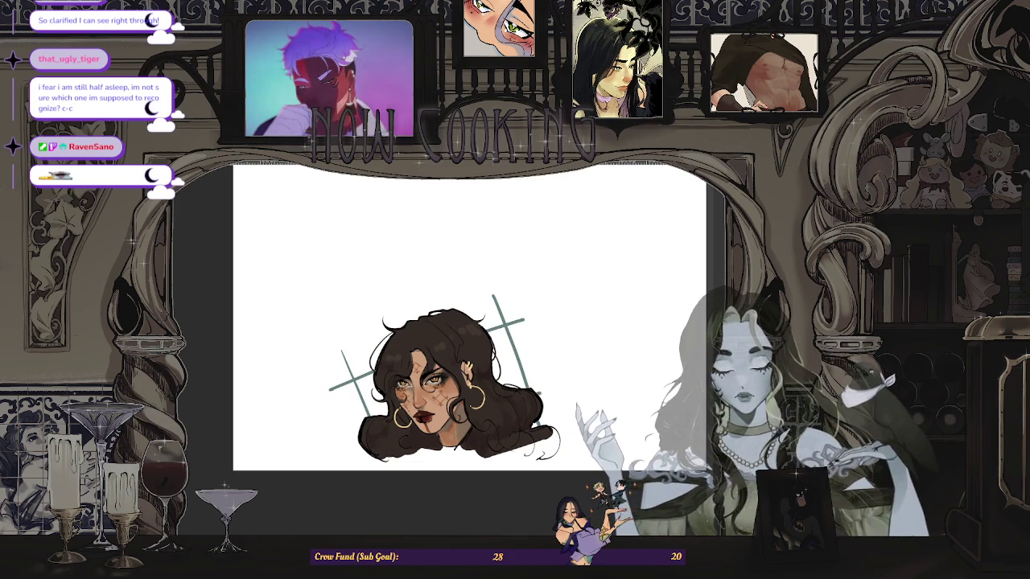
{"action": "left_click", "coordinate": [507, 358]}
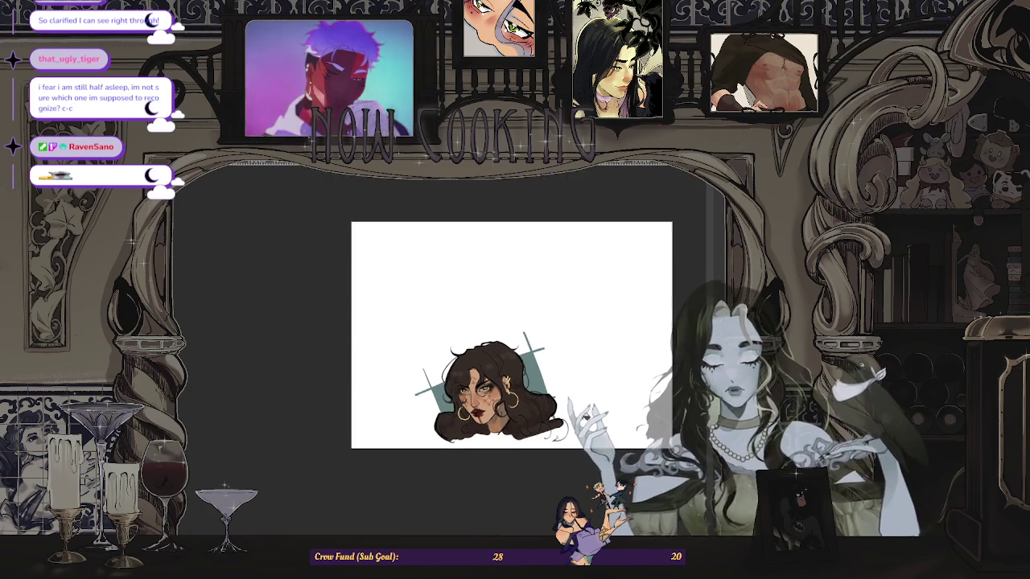
{"action": "scroll", "coordinate": [587, 386], "scroll_direction": "up", "scroll_amount": 2}
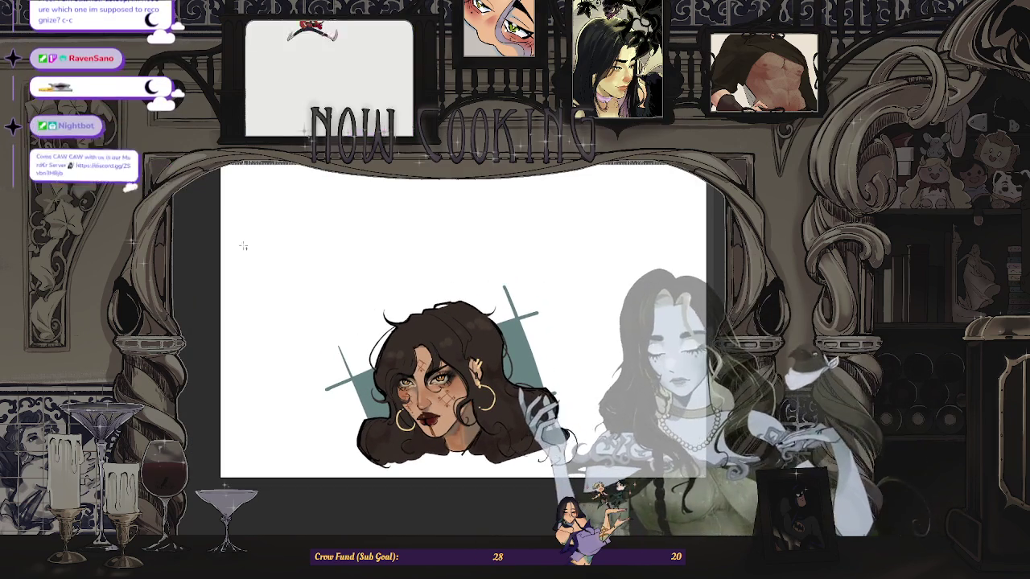
Step: Crop the canvas more tightly to a rectangle enclosing the whole drawing
{"action": "left_click_drag", "start_coordinate": [305, 293], "coordinate": [582, 480]}
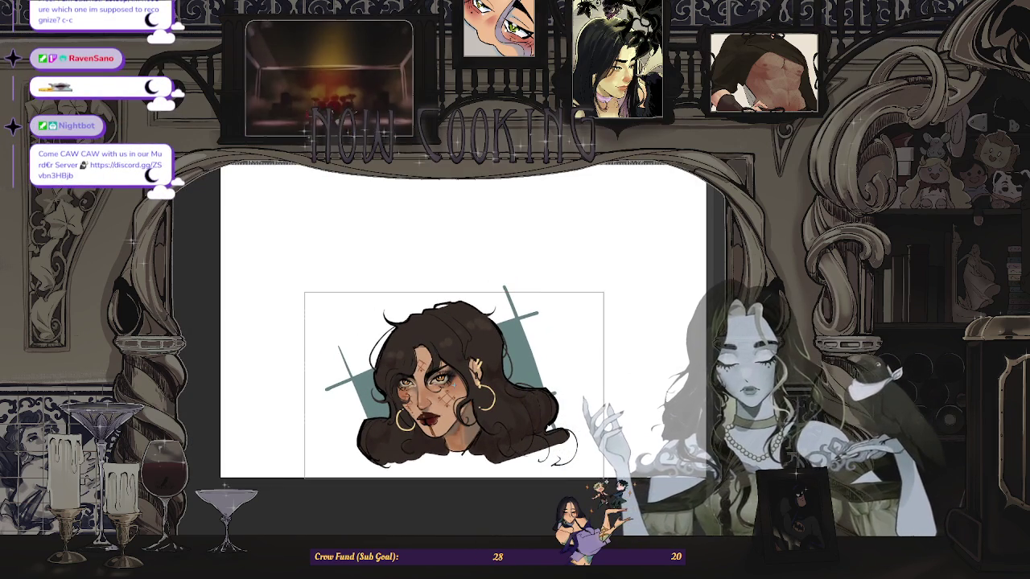
{"action": "left_click", "coordinate": [321, 300]}
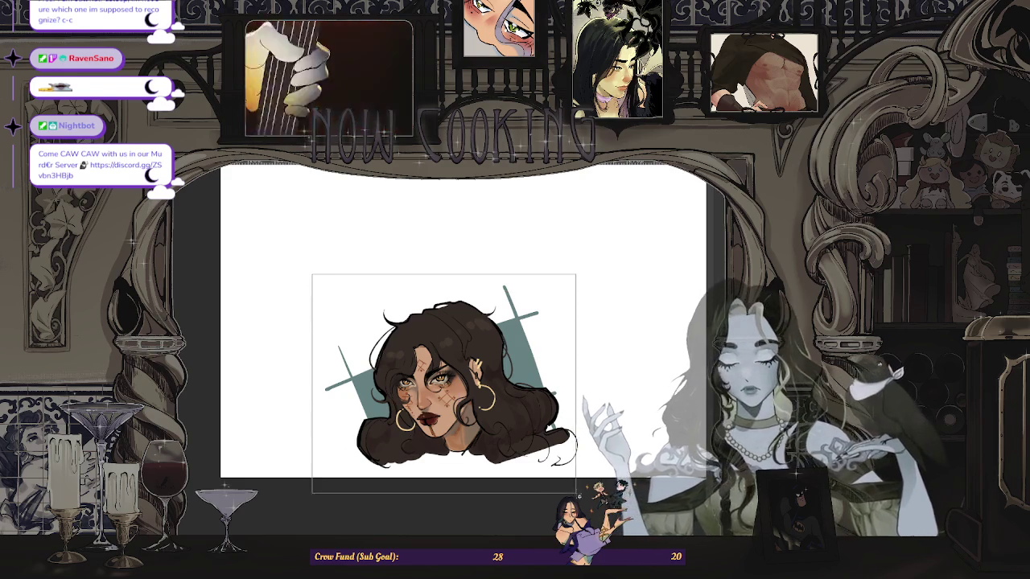
{"action": "left_click_drag", "start_coordinate": [440, 412], "coordinate": [594, 486]}
{"action": "left_click", "coordinate": [354, 493]}
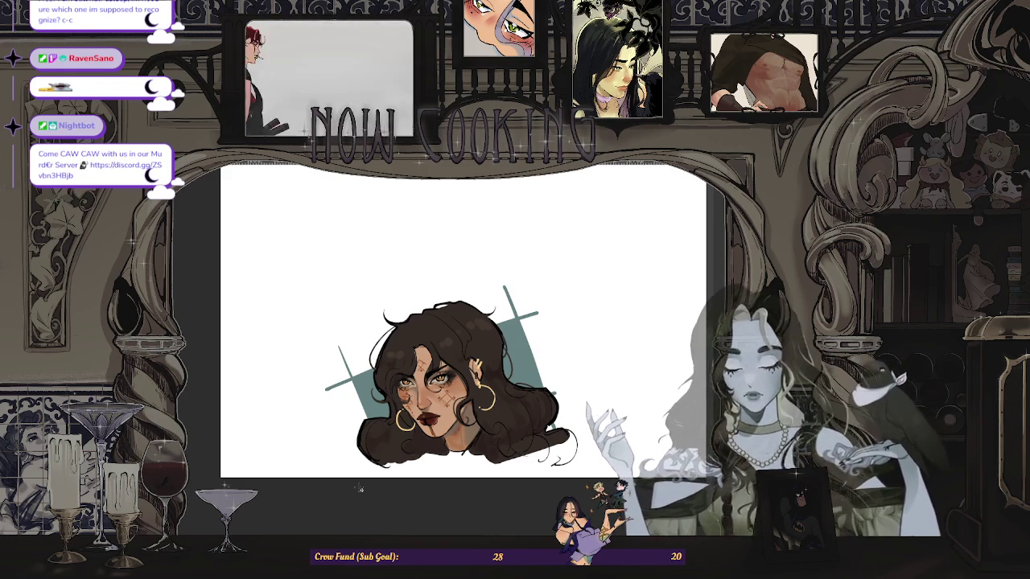
{"action": "scroll", "coordinate": [571, 333], "scroll_direction": "up", "scroll_amount": 3}
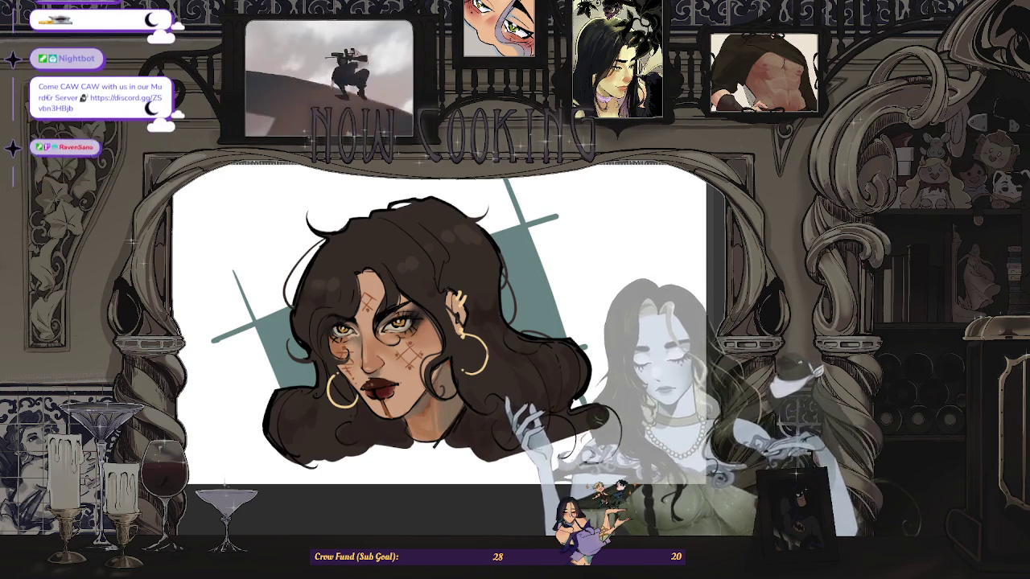
Step: Zoom in and write the handwritten signature below the portrait's chin
{"action": "scroll", "coordinate": [523, 304], "scroll_direction": "up", "scroll_amount": 3}
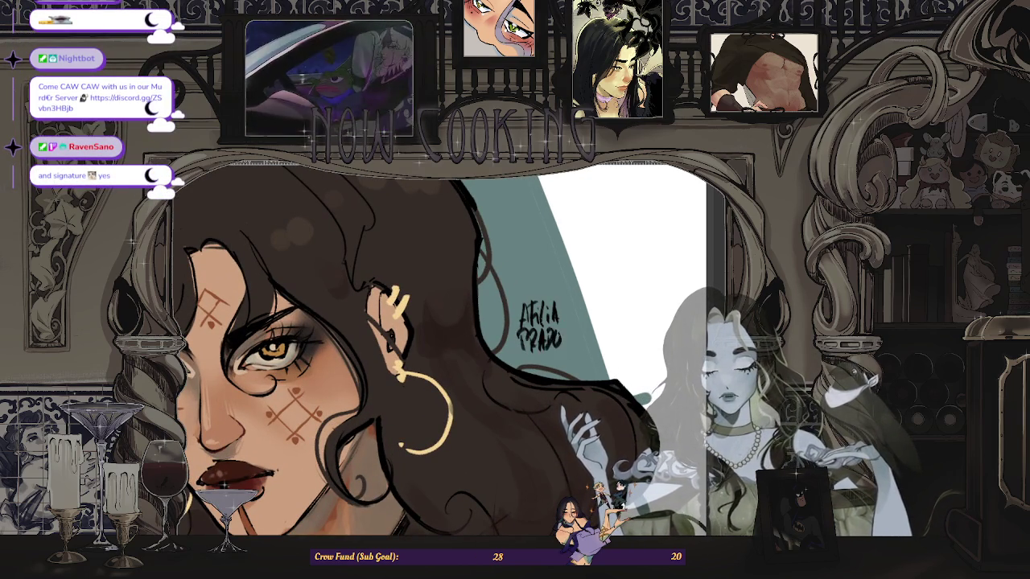
{"action": "scroll", "coordinate": [438, 346], "scroll_direction": "down", "scroll_amount": 3}
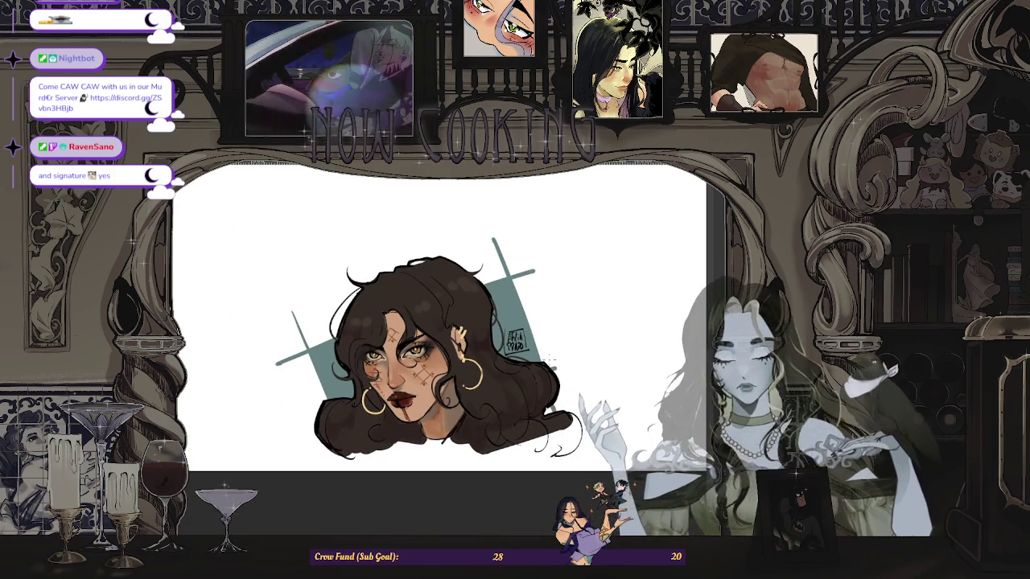
{"action": "scroll", "coordinate": [556, 301], "scroll_direction": "up", "scroll_amount": 1}
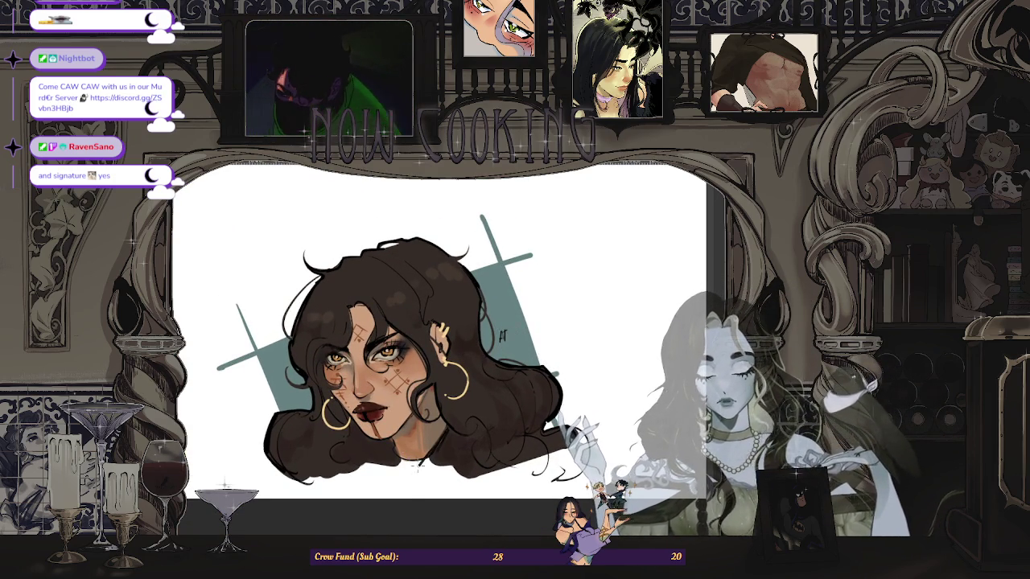
{"action": "scroll", "coordinate": [414, 466], "scroll_direction": "up", "scroll_amount": 2}
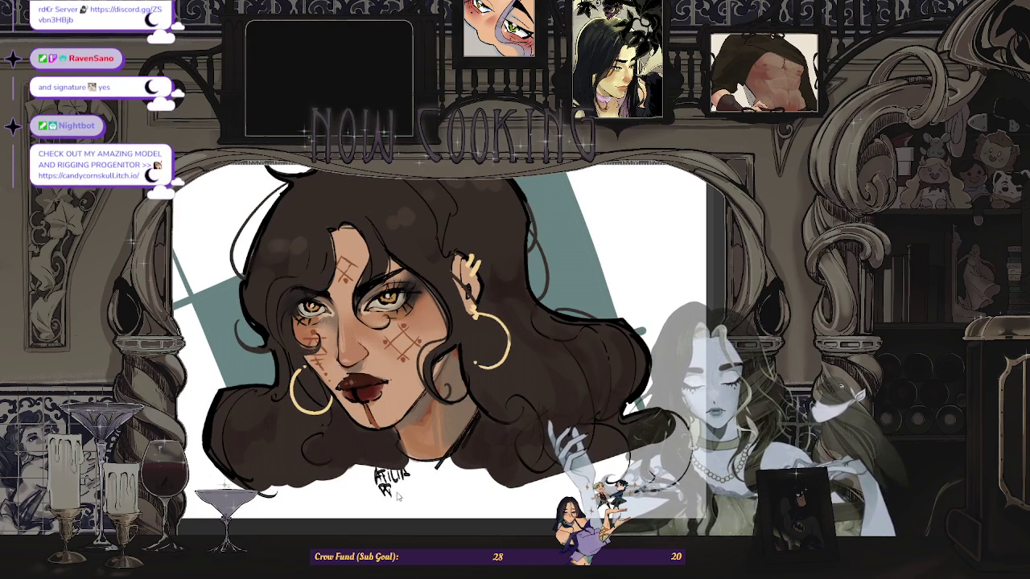
{"action": "left_click_drag", "start_coordinate": [388, 486], "coordinate": [405, 488]}
{"action": "left_click_drag", "start_coordinate": [378, 467], "coordinate": [372, 501]}
{"action": "scroll", "coordinate": [402, 378], "scroll_direction": "down", "scroll_amount": 2}
{"action": "scroll", "coordinate": [386, 378], "scroll_direction": "down", "scroll_amount": 1}
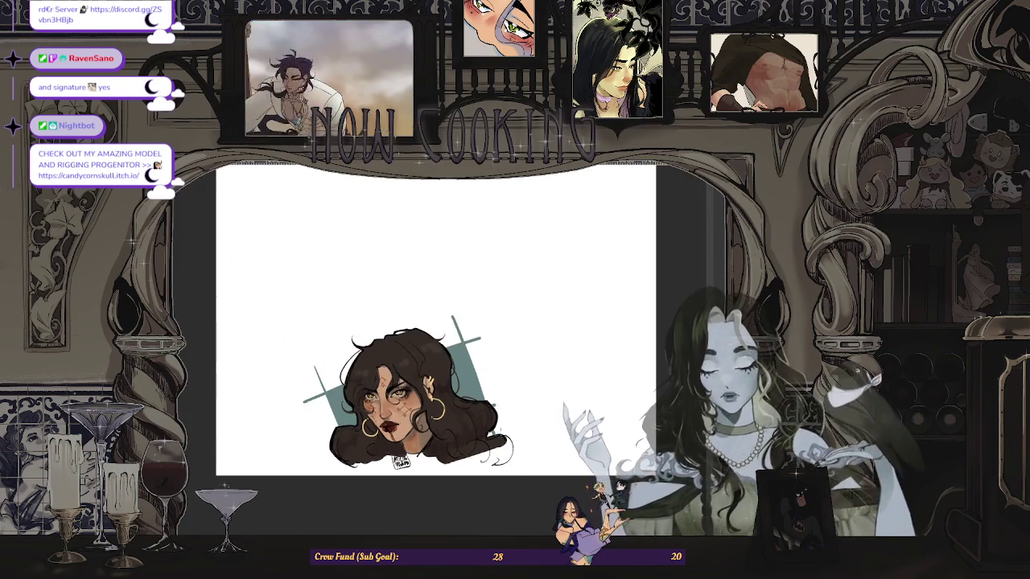
{"action": "scroll", "coordinate": [386, 379], "scroll_direction": "up", "scroll_amount": 1}
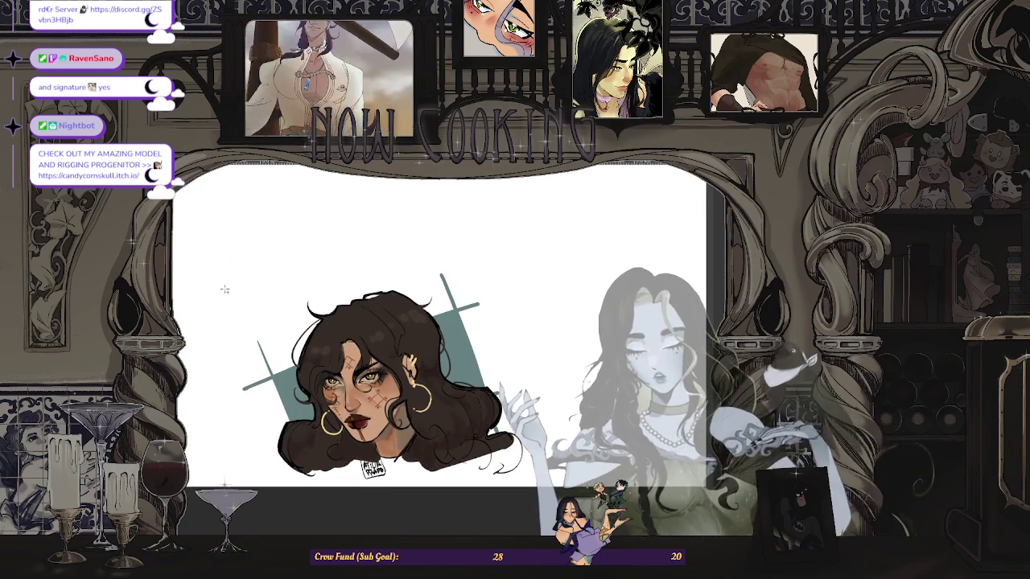
Step: Select a rectangle around the whole portrait including the signature
{"action": "left_click_drag", "start_coordinate": [223, 294], "coordinate": [453, 465]}
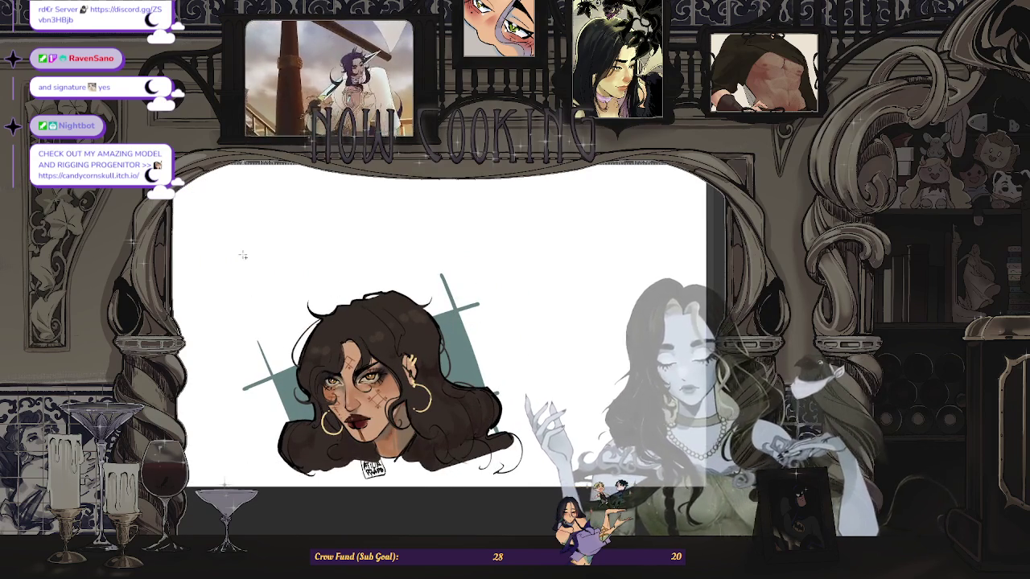
{"action": "left_click_drag", "start_coordinate": [243, 255], "coordinate": [419, 439]}
{"action": "mouse_move", "coordinate": [230, 260]}
{"action": "left_mouse_down"}
{"action": "mouse_move", "coordinate": [511, 498]}
{"action": "mouse_move", "coordinate": [535, 488]}
{"action": "left_mouse_up"}
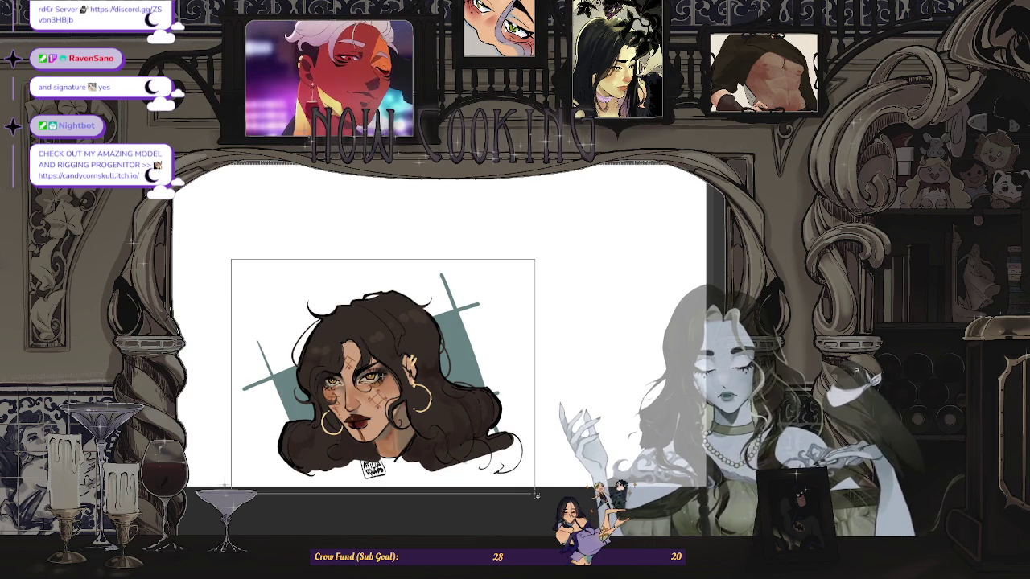
Step: Crop the canvas to the selected portrait and signature, then fit the canvas in view
{"action": "left_click", "coordinate": [326, 506]}
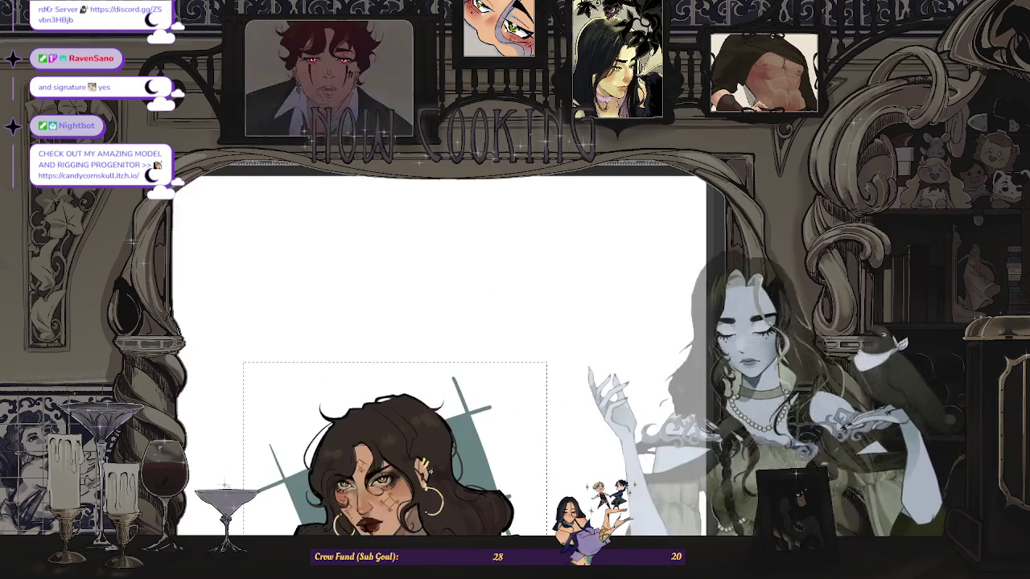
{"action": "key", "text": "ctrl+0"}
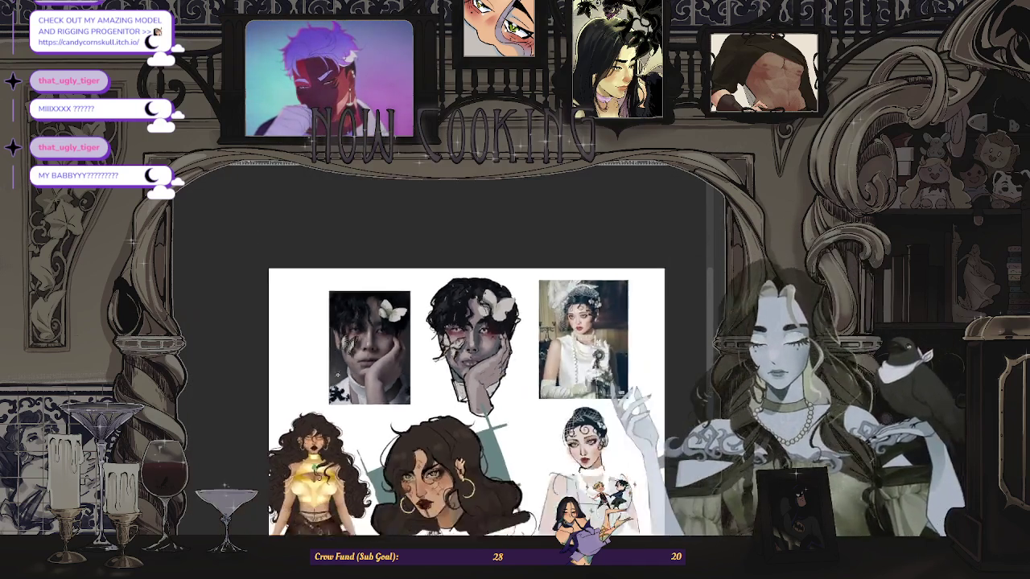
{"action": "scroll", "coordinate": [449, 357], "scroll_direction": "down", "scroll_amount": 3}
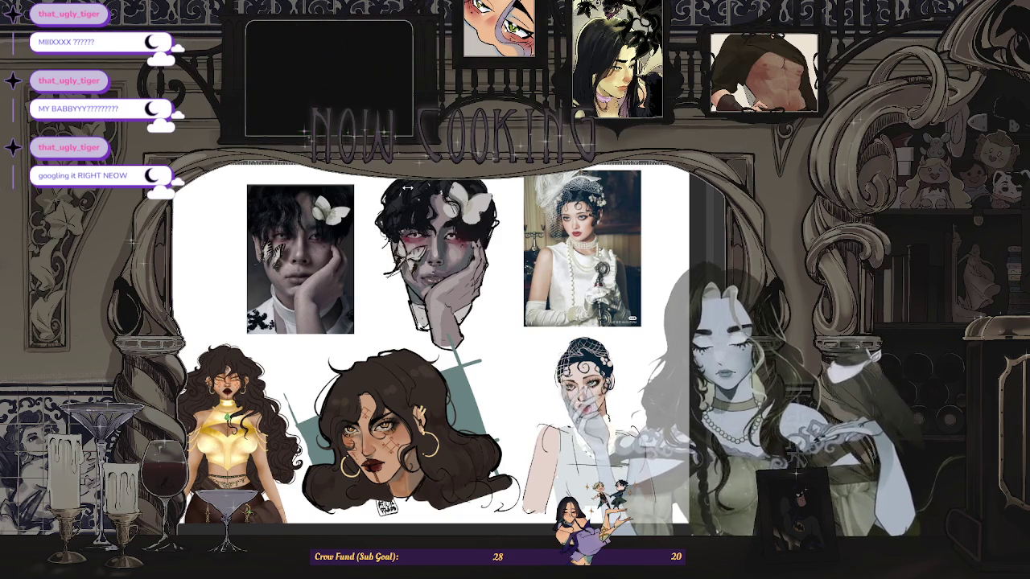
Step: Switch to the blank new canvas with Ctrl+Tab and glance back at the reference sheet
{"action": "key", "text": "ctrl+Tab"}
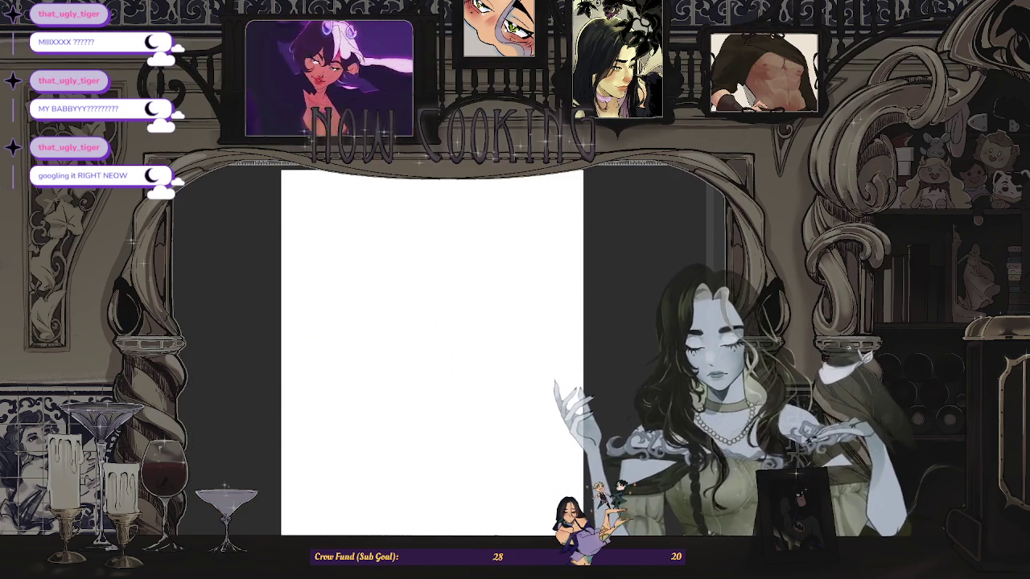
{"action": "key", "text": "ctrl+Tab"}
{"action": "key", "text": "ctrl+Tab"}
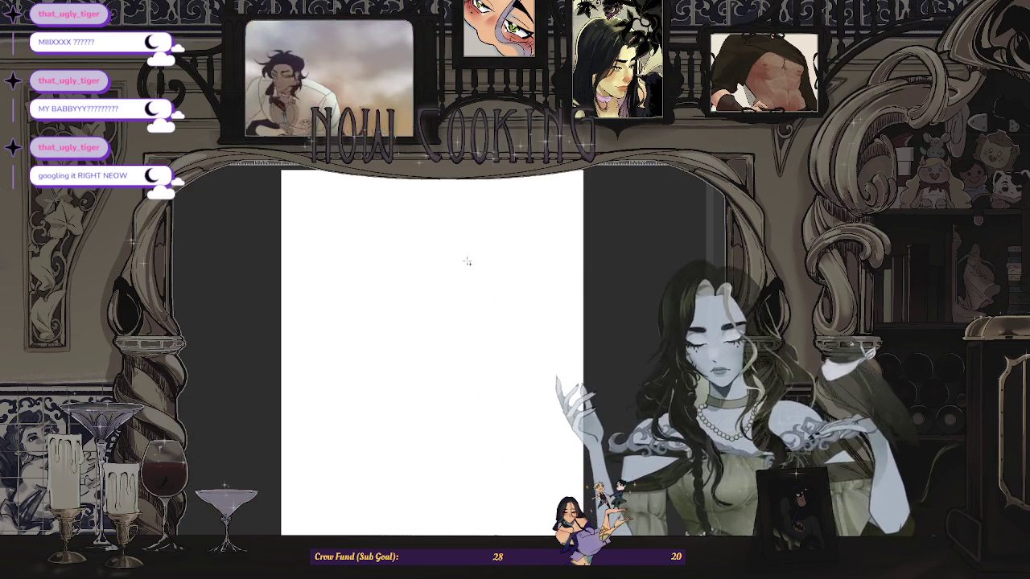
{"action": "scroll", "coordinate": [434, 322], "scroll_direction": "down", "scroll_amount": 2}
{"action": "scroll", "coordinate": [483, 338], "scroll_direction": "up", "scroll_amount": 1}
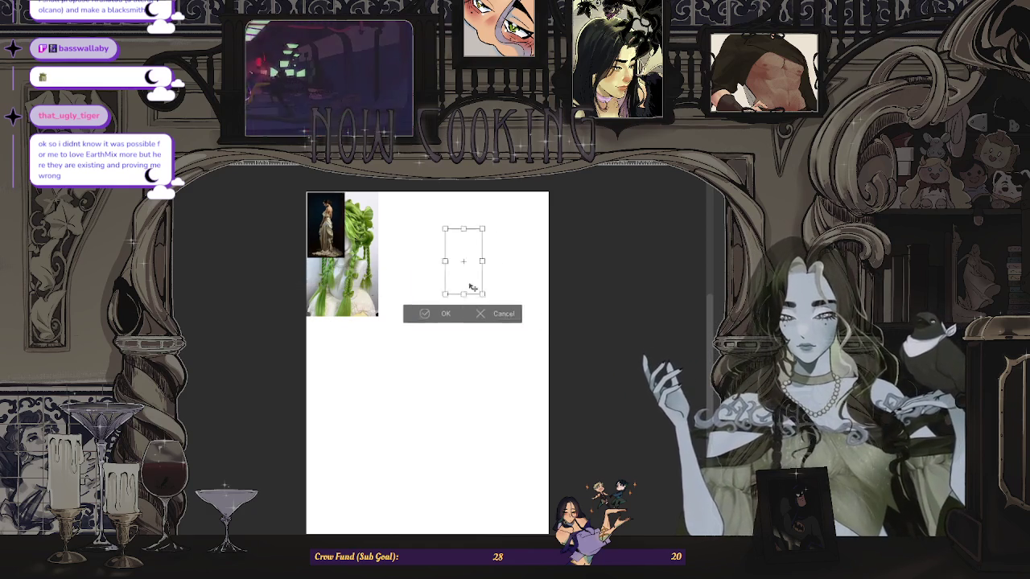
Step: Move the gown photo to the canvas's upper right, enlarge it, and commit the transform
{"action": "left_click_drag", "start_coordinate": [325, 225], "coordinate": [499, 251]}
{"action": "left_click_drag", "start_coordinate": [553, 327], "coordinate": [501, 344]}
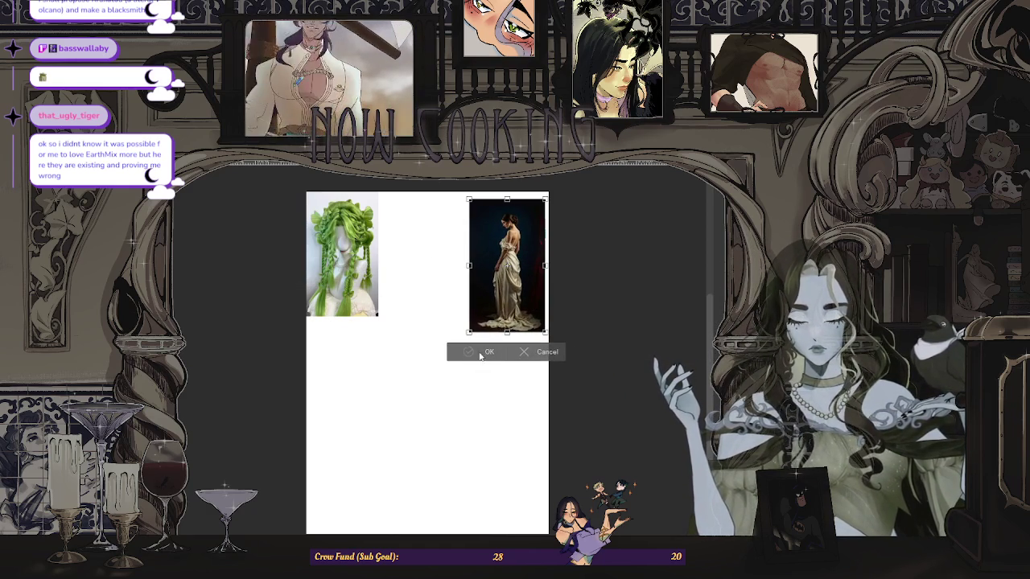
{"action": "left_click", "coordinate": [482, 353]}
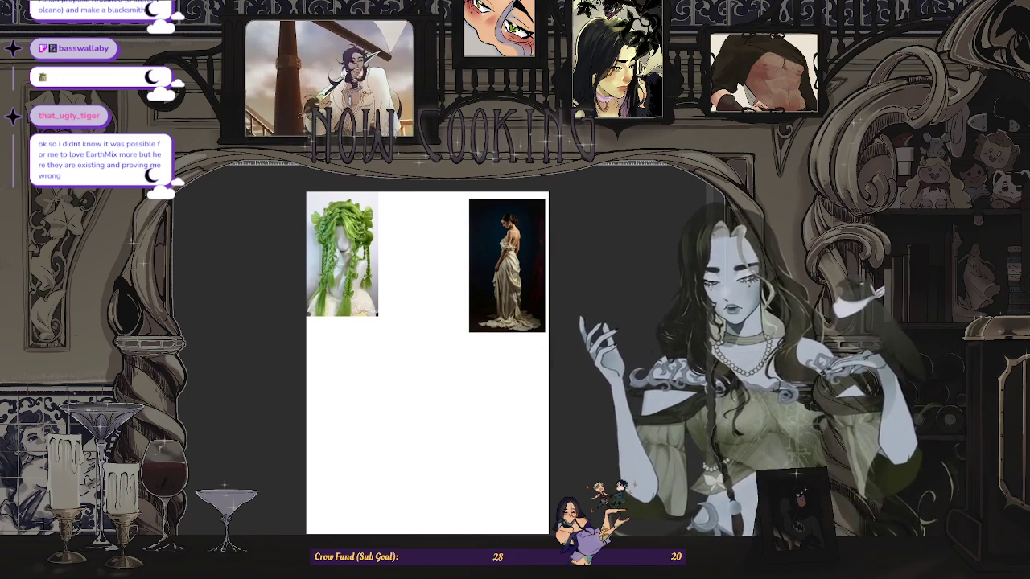
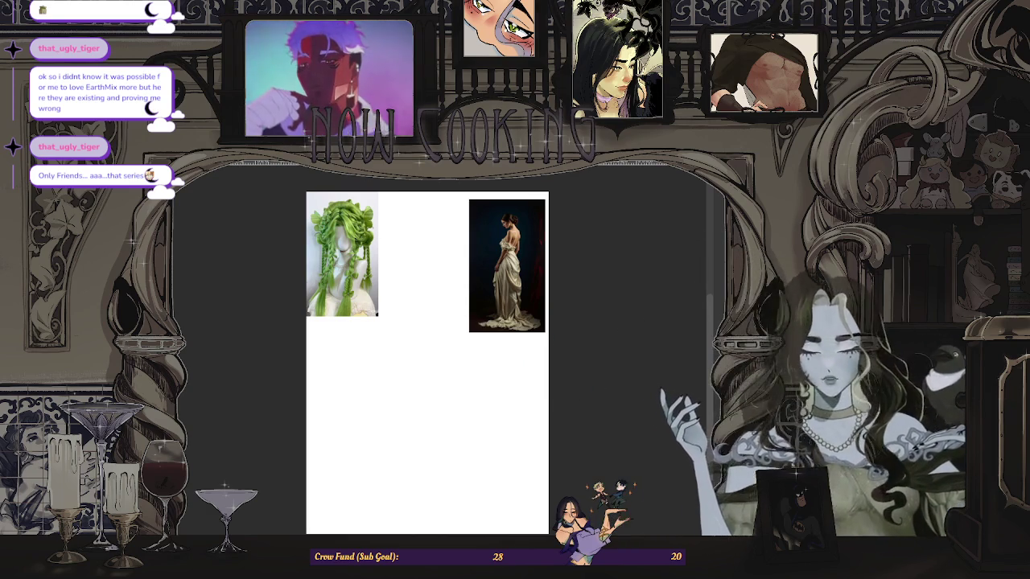
Step: Paste the dark corset gown photo and set it, enlarged, between the green wig and cream gown references
{"action": "key", "text": "ctrl+v"}
{"action": "mouse_move", "coordinate": [341, 253]}
{"action": "left_mouse_down"}
{"action": "mouse_move", "coordinate": [333, 402]}
{"action": "mouse_move", "coordinate": [343, 483]}
{"action": "left_mouse_up"}
{"action": "key", "text": "Return"}
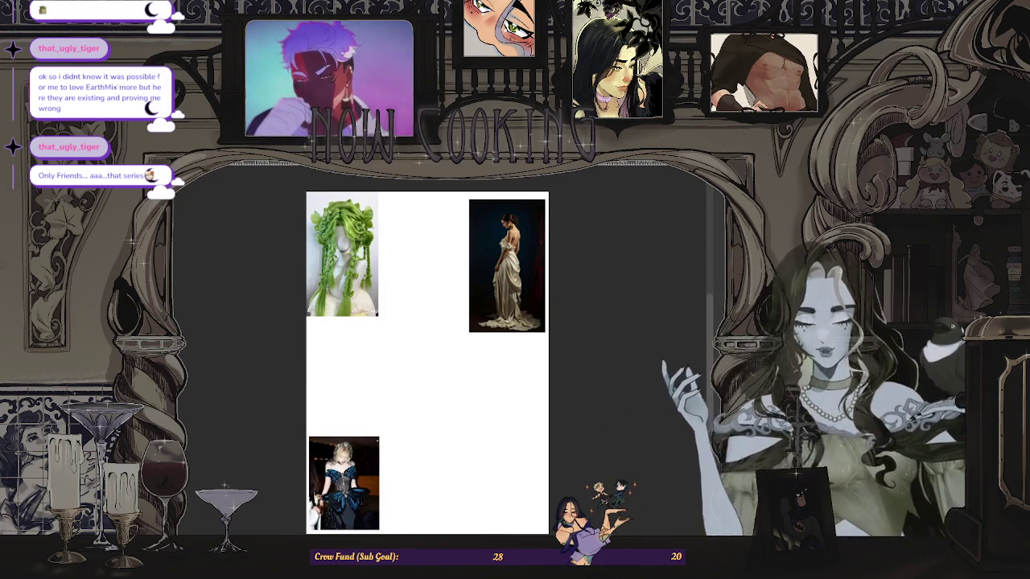
{"action": "scroll", "coordinate": [531, 291], "scroll_direction": "up", "scroll_amount": 2}
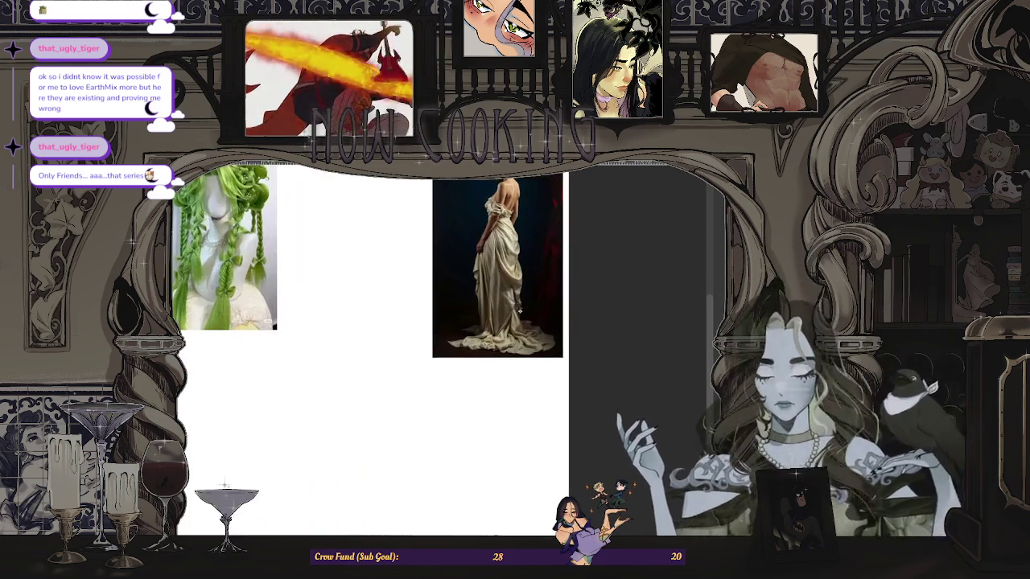
{"action": "scroll", "coordinate": [519, 309], "scroll_direction": "down", "scroll_amount": 2}
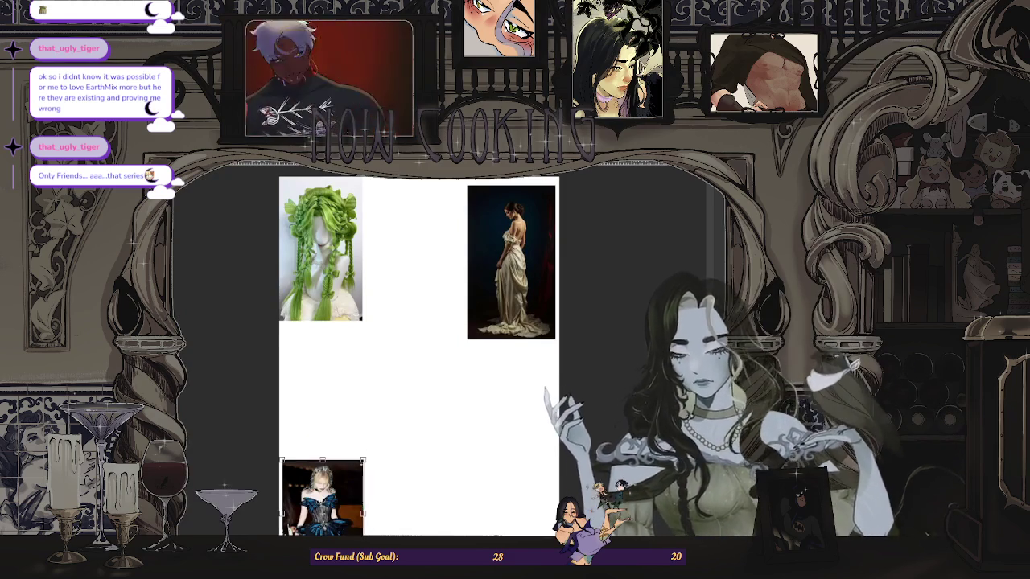
{"action": "left_click_drag", "start_coordinate": [322, 497], "coordinate": [412, 241]}
{"action": "left_click_drag", "start_coordinate": [441, 290], "coordinate": [461, 303]}
{"action": "scroll", "coordinate": [461, 303], "scroll_direction": "up", "scroll_amount": 1}
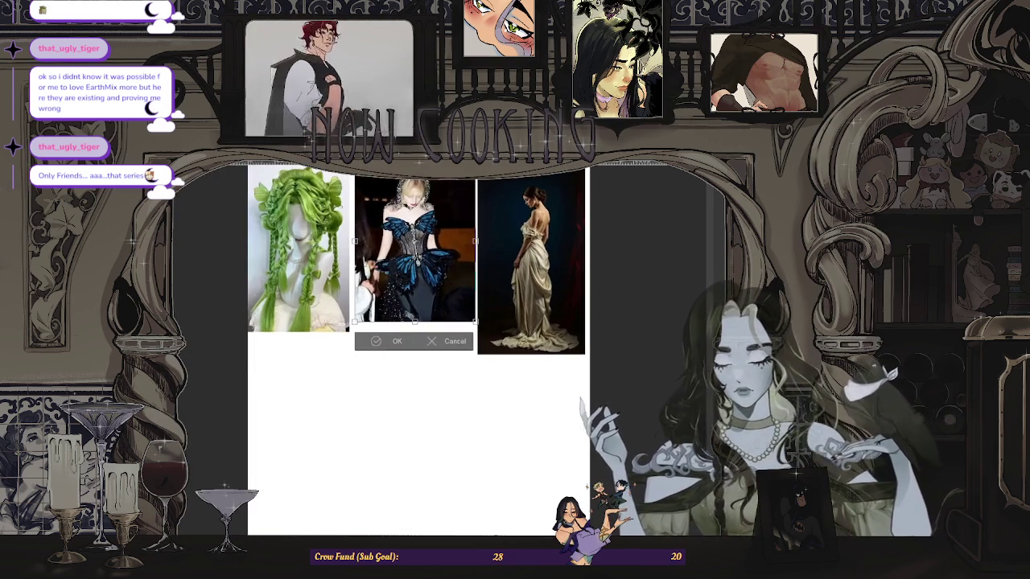
{"action": "left_click", "coordinate": [380, 340]}
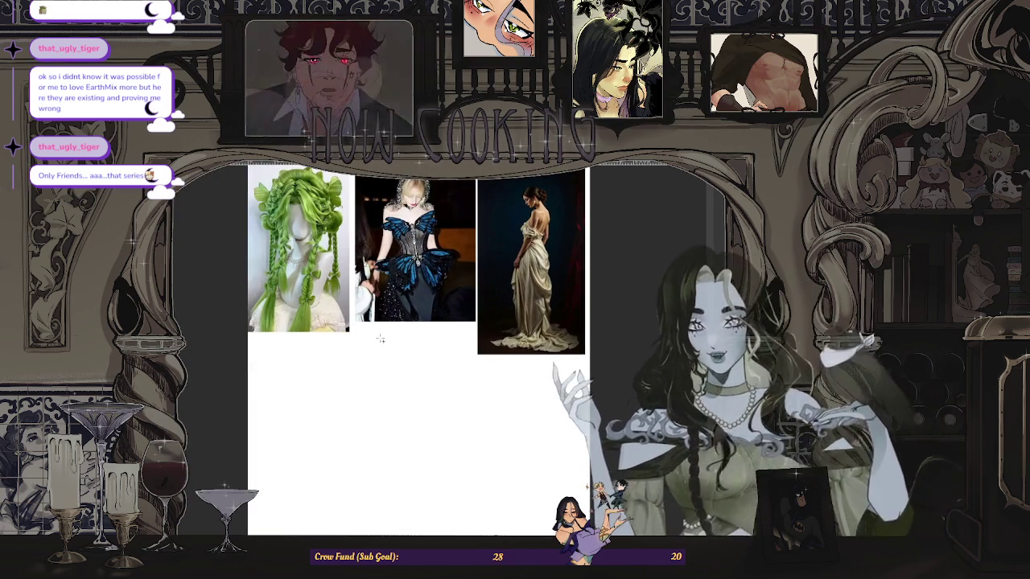
{"action": "scroll", "coordinate": [380, 338], "scroll_direction": "down", "scroll_amount": 1}
{"action": "scroll", "coordinate": [380, 339], "scroll_direction": "up", "scroll_amount": 1}
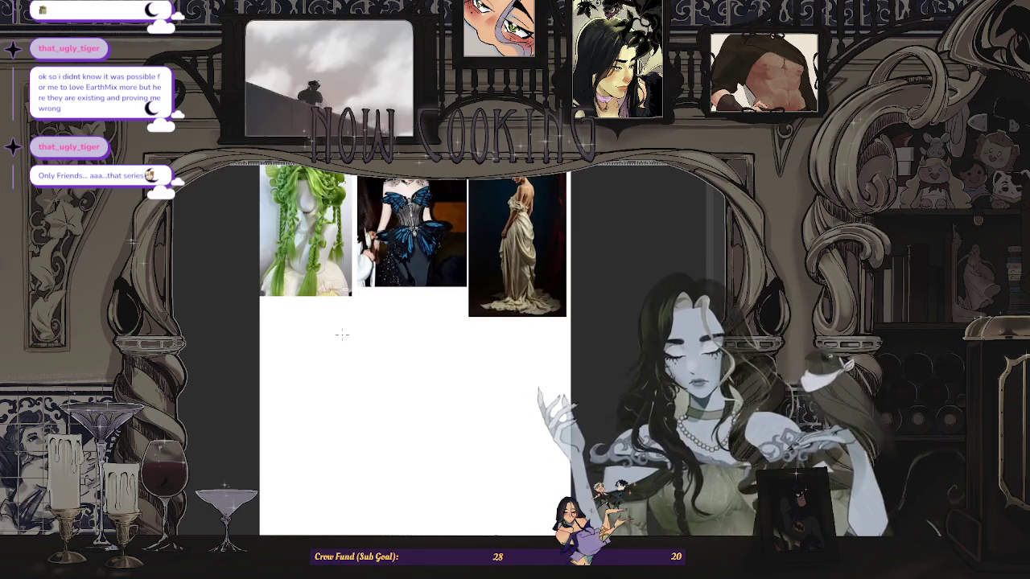
Step: Sketch the head curve, redrawn smaller and higher, and the body lines below the reference photos
{"action": "left_click_drag", "start_coordinate": [342, 335], "coordinate": [346, 372]}
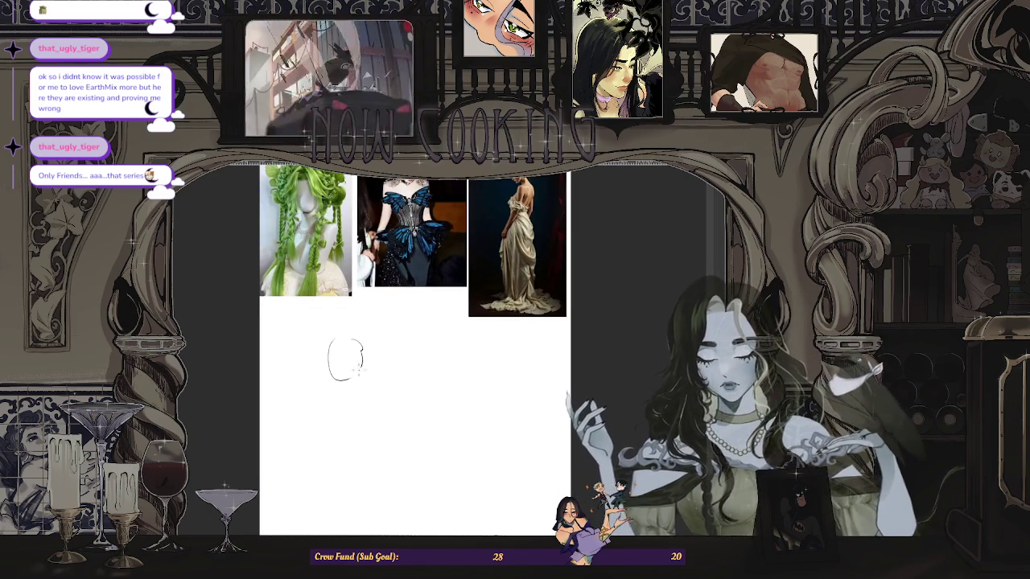
{"action": "key", "text": "ctrl+z"}
{"action": "left_click_drag", "start_coordinate": [339, 314], "coordinate": [338, 348]}
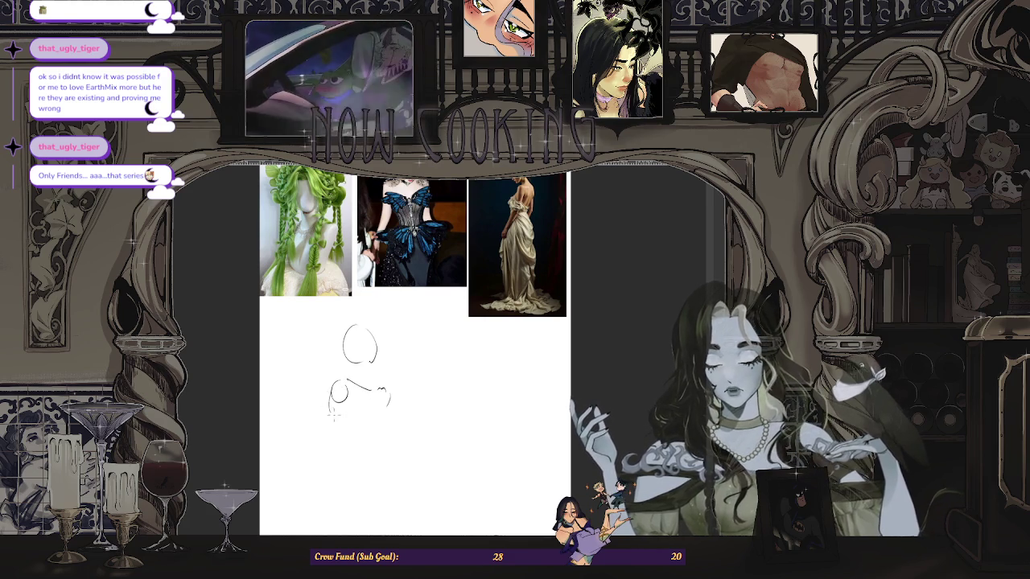
{"action": "mouse_move", "coordinate": [341, 399]}
{"action": "left_mouse_down"}
{"action": "mouse_move", "coordinate": [324, 452]}
{"action": "mouse_move", "coordinate": [370, 461]}
{"action": "left_mouse_up"}
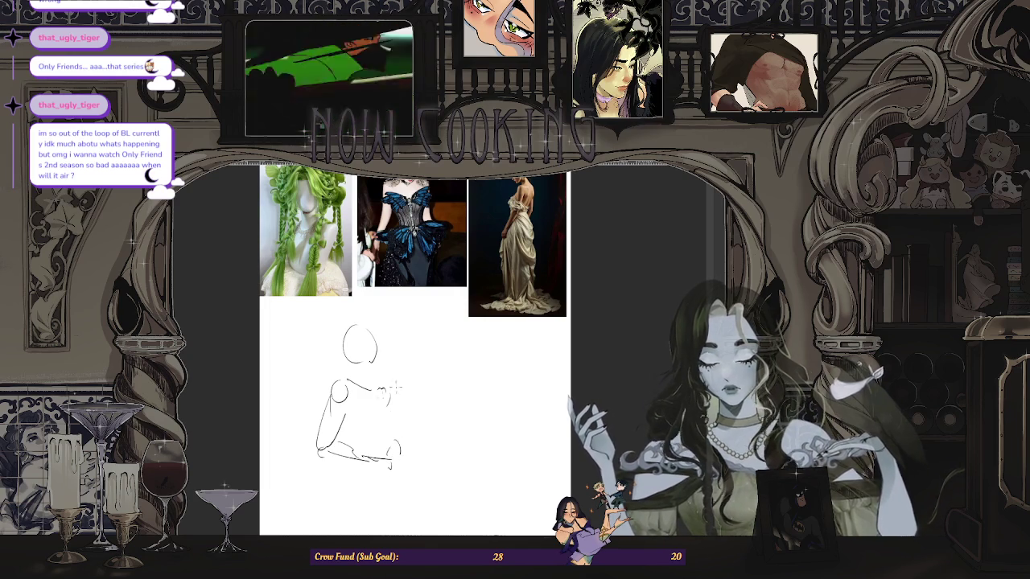
{"action": "scroll", "coordinate": [387, 424], "scroll_direction": "down", "scroll_amount": 3}
{"action": "scroll", "coordinate": [402, 415], "scroll_direction": "up", "scroll_amount": 2}
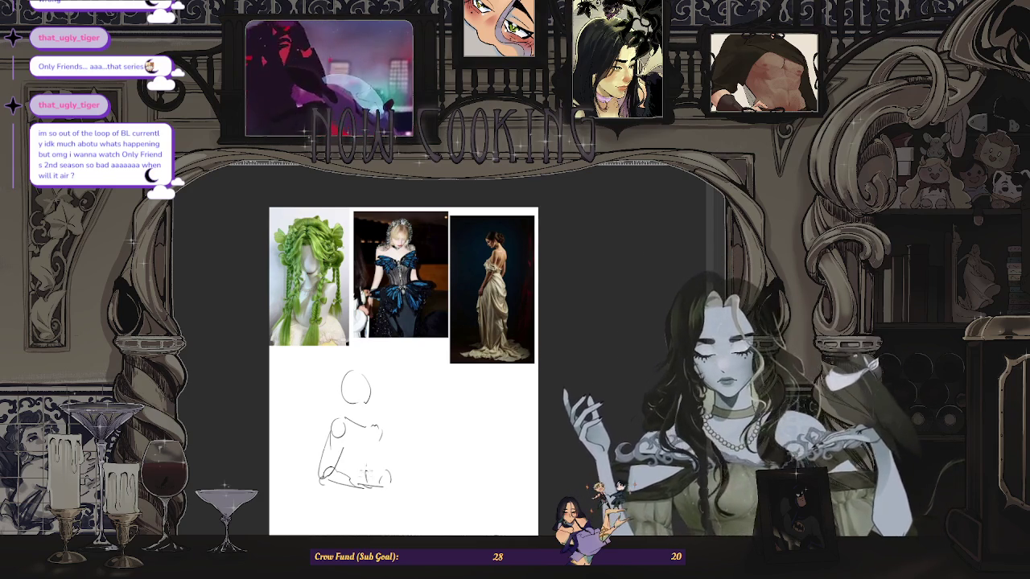
Step: Zoom in on the figure sketch to work on the hands and held cup
{"action": "scroll", "coordinate": [415, 346], "scroll_direction": "up", "scroll_amount": 2}
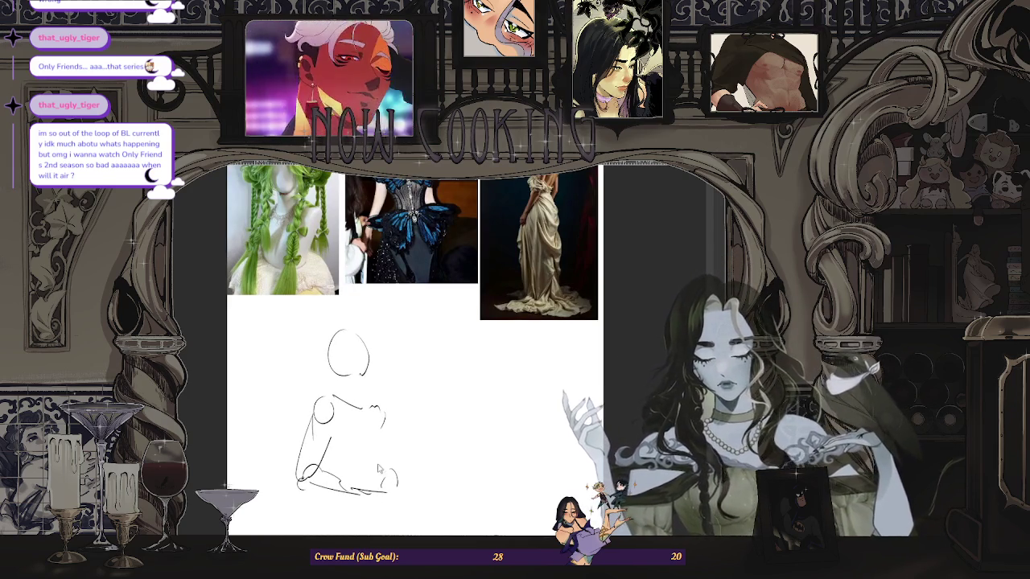
{"action": "scroll", "coordinate": [414, 346], "scroll_direction": "down", "scroll_amount": 1}
{"action": "scroll", "coordinate": [414, 346], "scroll_direction": "up", "scroll_amount": 1}
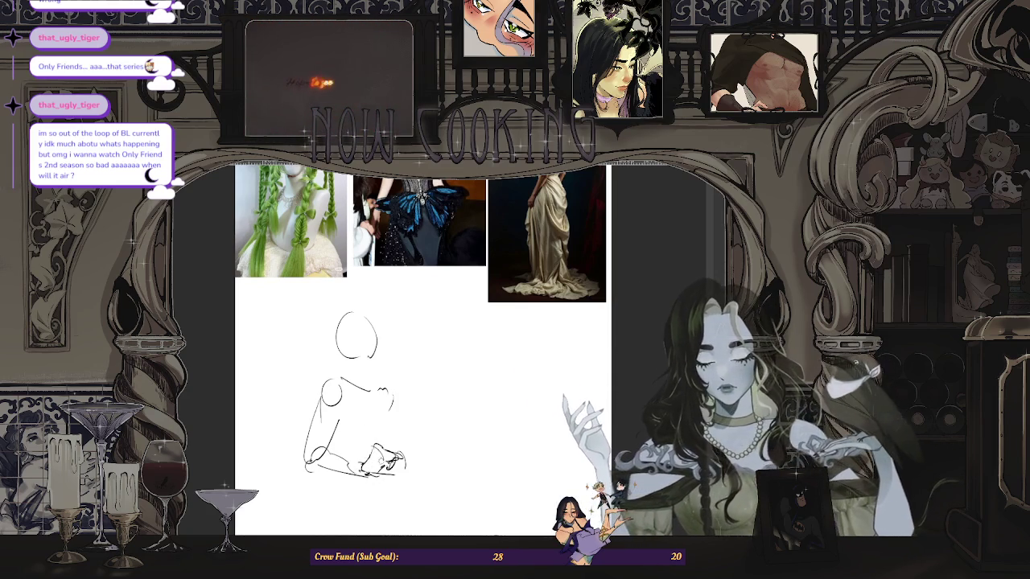
{"action": "scroll", "coordinate": [380, 432], "scroll_direction": "up", "scroll_amount": 1}
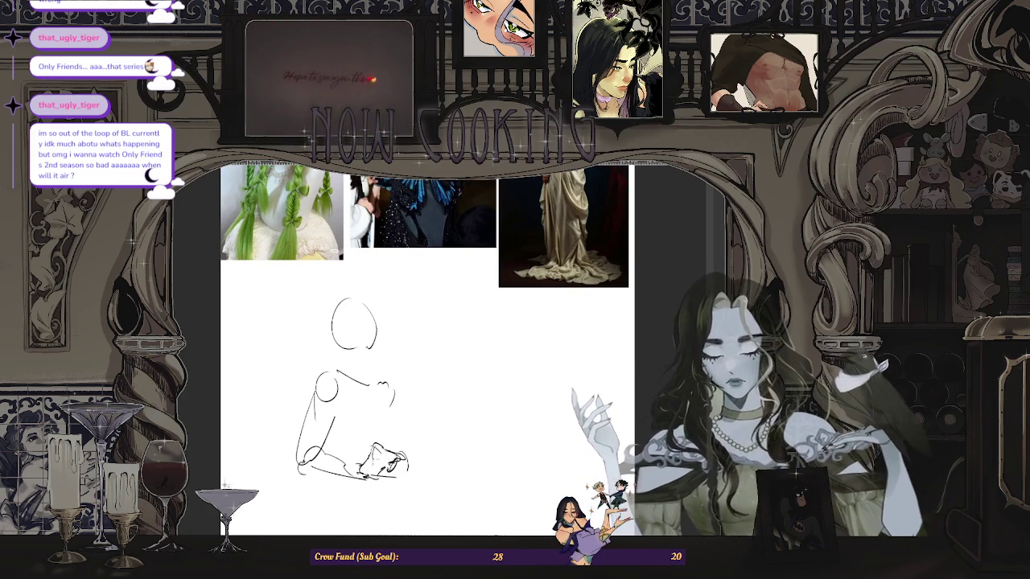
{"action": "scroll", "coordinate": [350, 435], "scroll_direction": "down", "scroll_amount": 1}
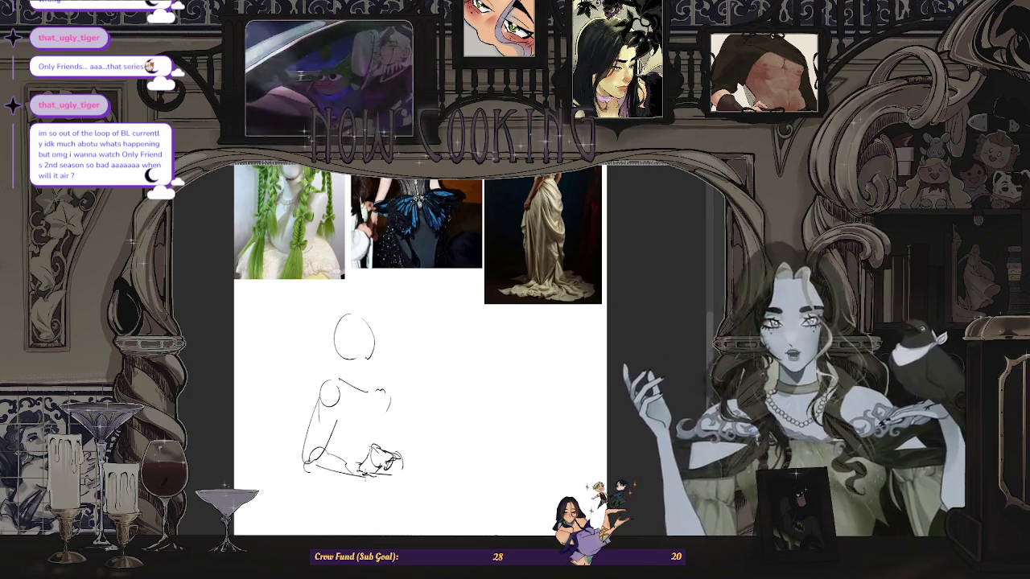
{"action": "key", "text": "Tab"}
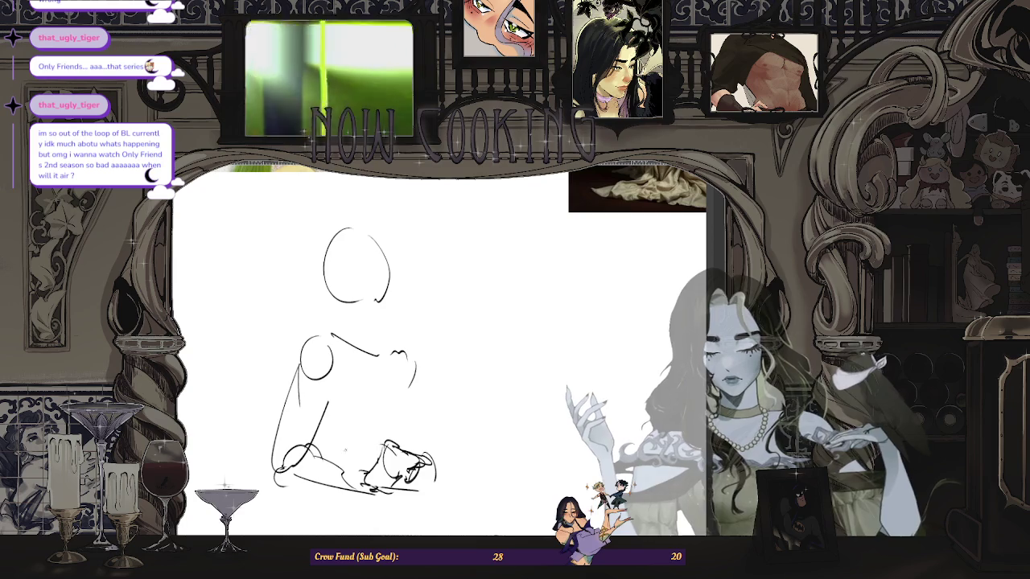
{"action": "scroll", "coordinate": [364, 432], "scroll_direction": "up", "scroll_amount": 2}
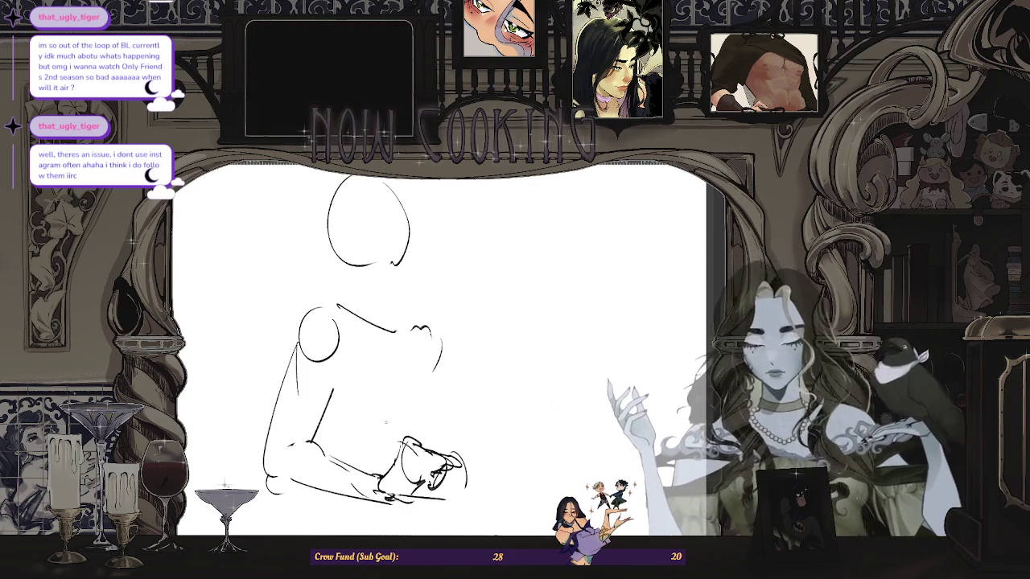
Step: Try several round strokes below the cup in the hands, undoing each attempt
{"action": "scroll", "coordinate": [442, 346], "scroll_direction": "down", "scroll_amount": 3}
{"action": "left_click_drag", "start_coordinate": [426, 428], "coordinate": [430, 485]}
{"action": "key", "text": "ctrl+z"}
{"action": "scroll", "coordinate": [434, 451], "scroll_direction": "down", "scroll_amount": 1}
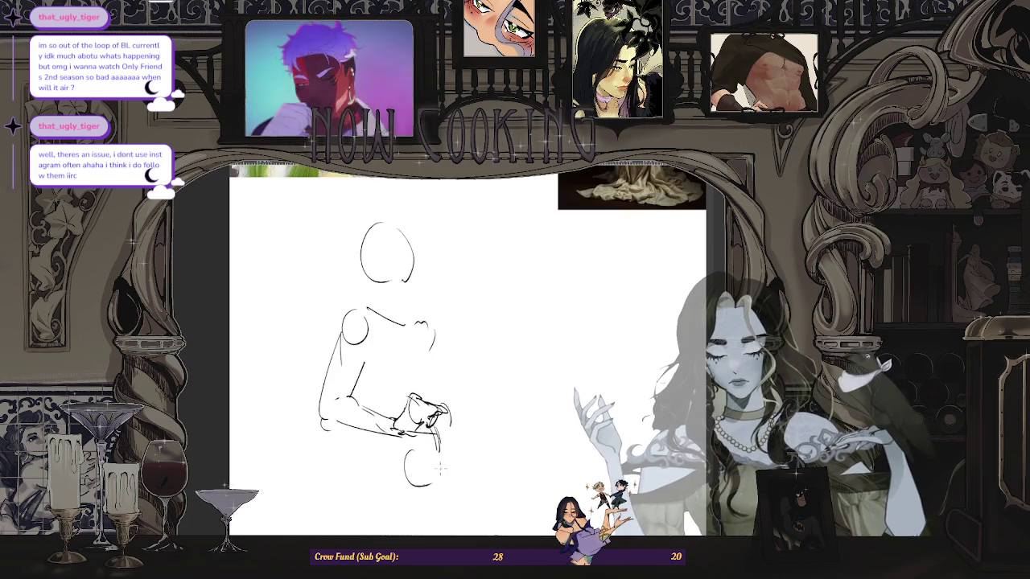
{"action": "key", "text": "ctrl+z"}
{"action": "left_click_drag", "start_coordinate": [405, 444], "coordinate": [419, 484]}
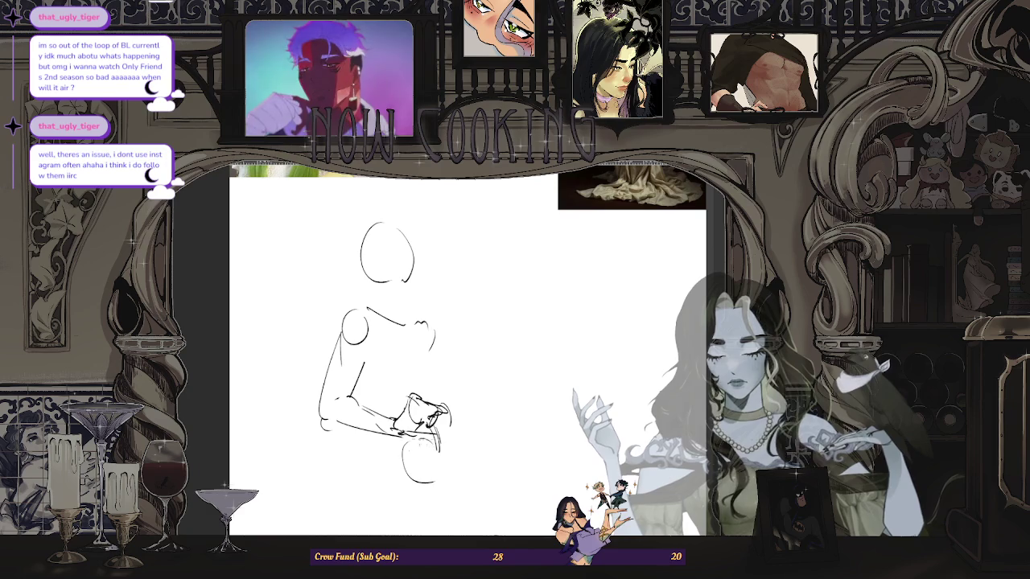
{"action": "key", "text": "ctrl+z"}
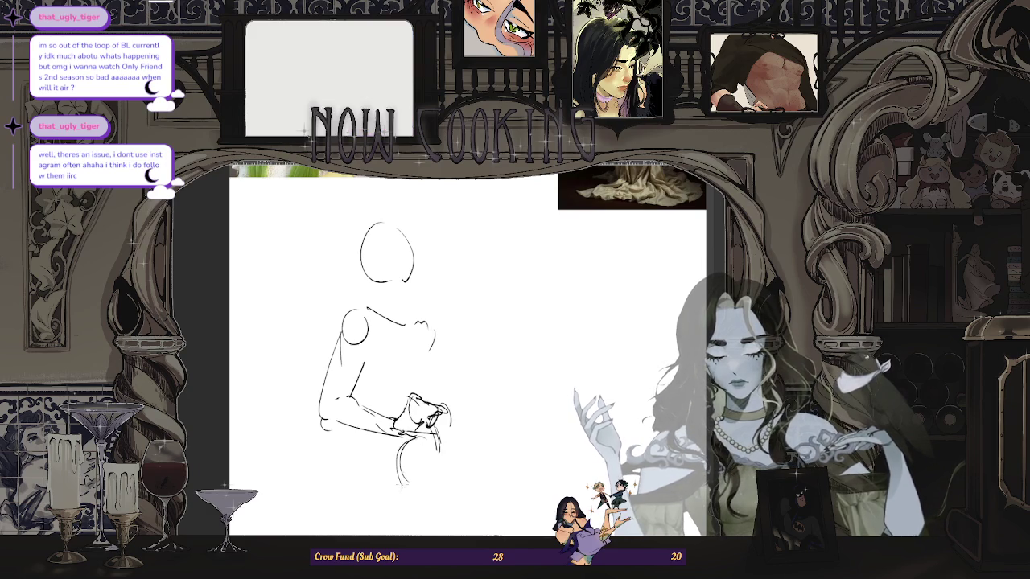
{"action": "scroll", "coordinate": [418, 362], "scroll_direction": "down", "scroll_amount": 3}
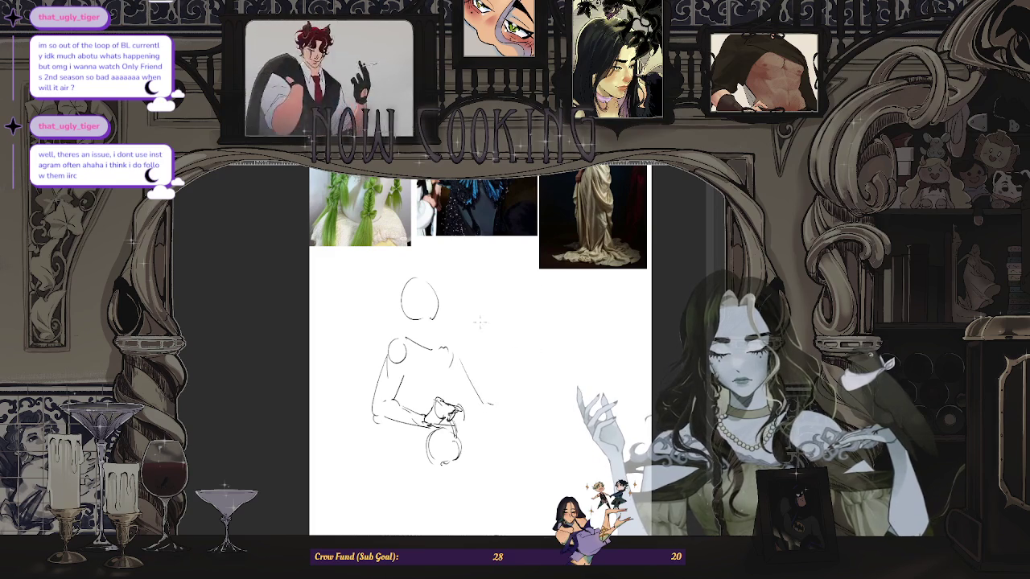
{"action": "scroll", "coordinate": [398, 300], "scroll_direction": "up", "scroll_amount": 2}
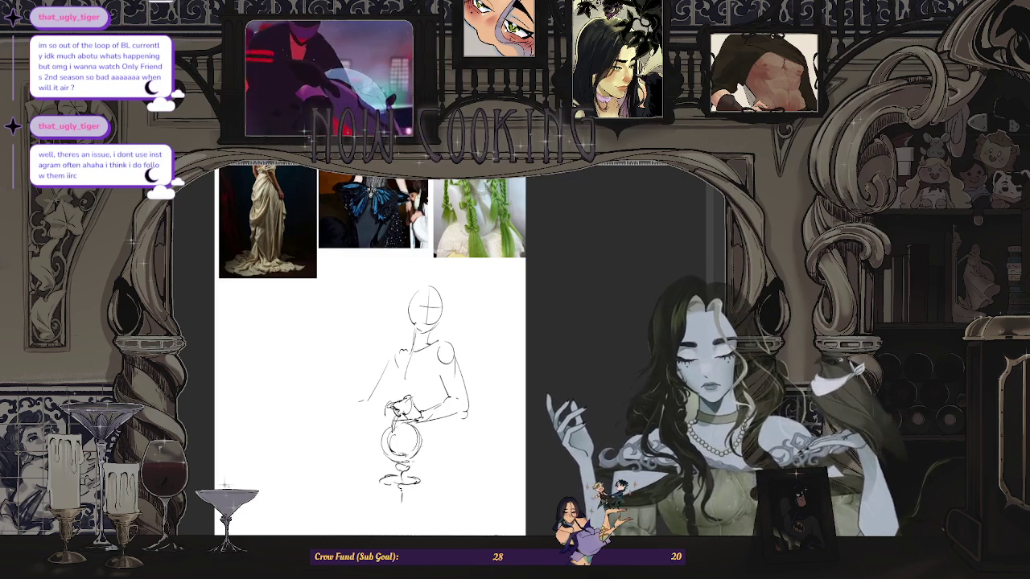
Step: Add three short curved strokes to the lower circle beside the hands
{"action": "left_click_drag", "start_coordinate": [375, 455], "coordinate": [377, 467]}
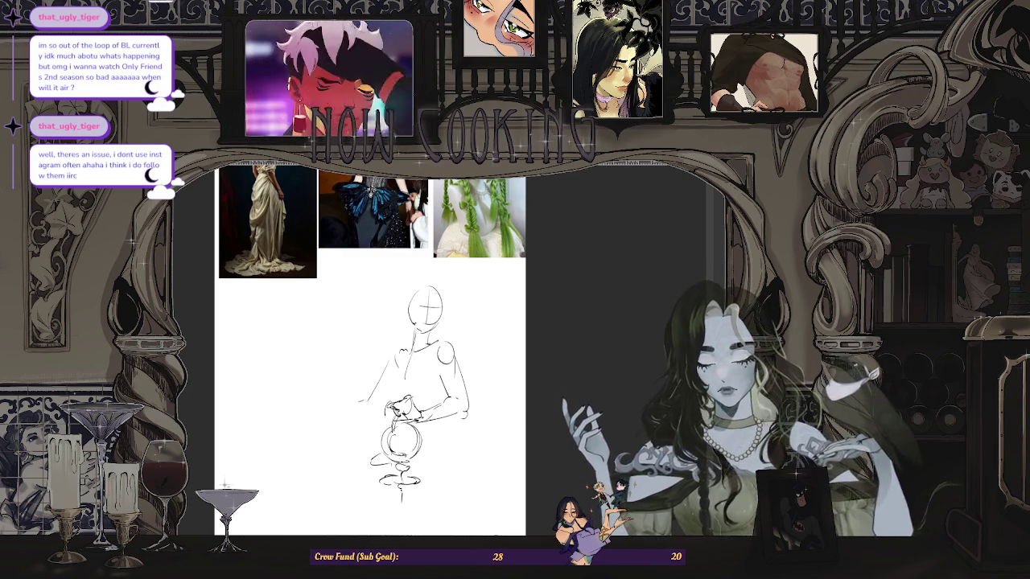
{"action": "left_click_drag", "start_coordinate": [437, 427], "coordinate": [430, 441]}
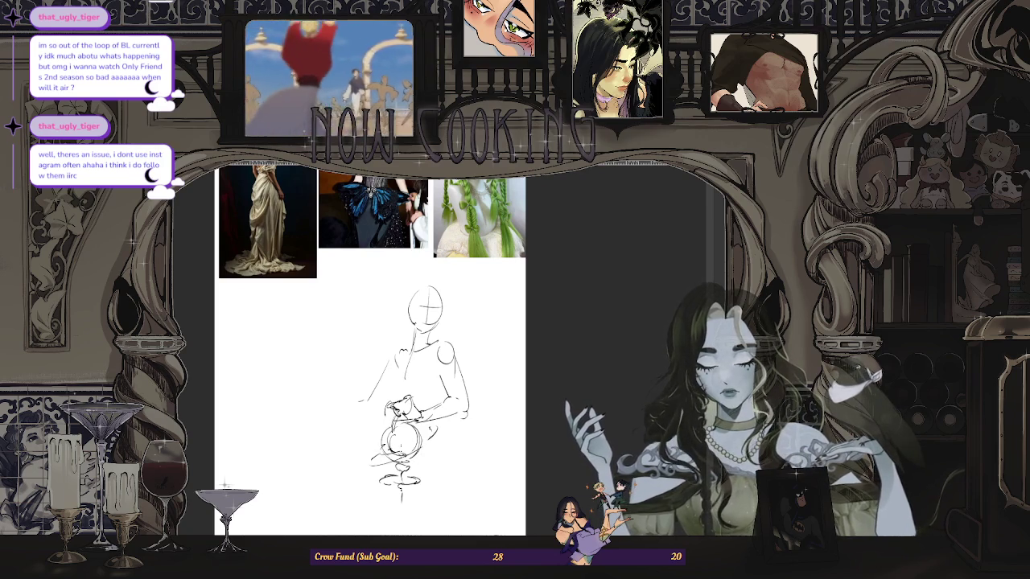
{"action": "left_click_drag", "start_coordinate": [432, 430], "coordinate": [392, 456]}
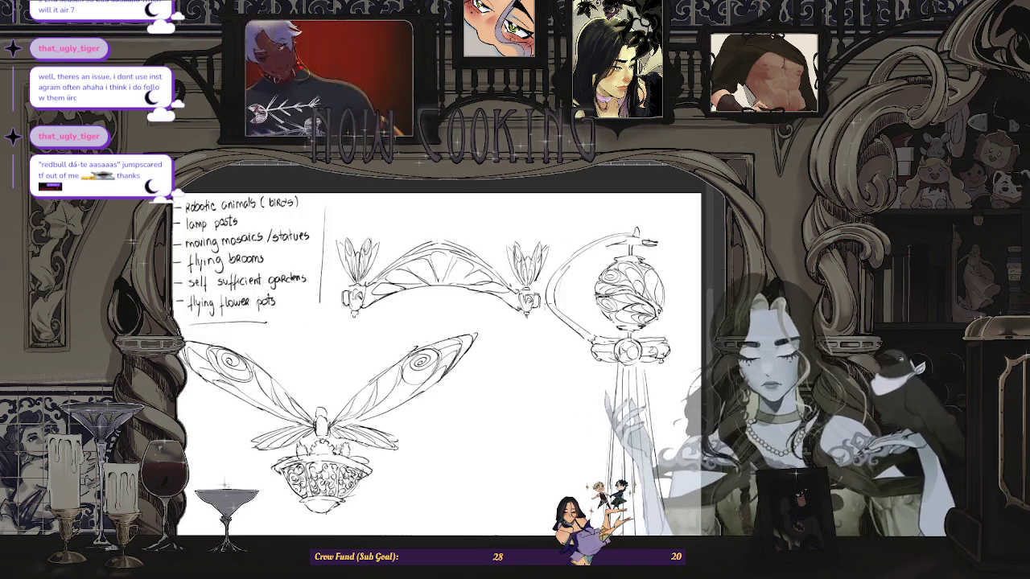
{"action": "scroll", "coordinate": [481, 380], "scroll_direction": "down", "scroll_amount": 1}
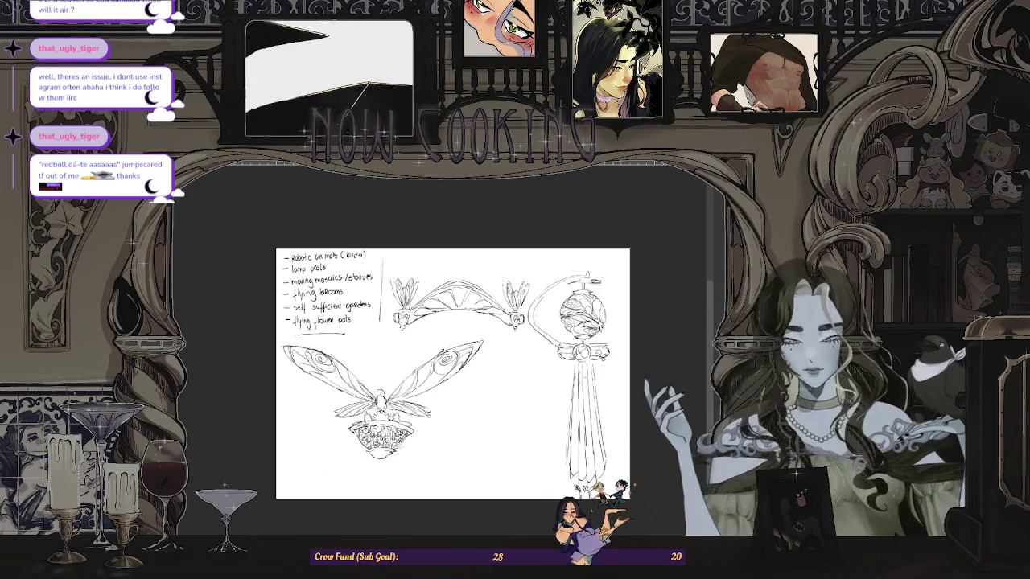
{"action": "key", "text": "ctrl+Tab"}
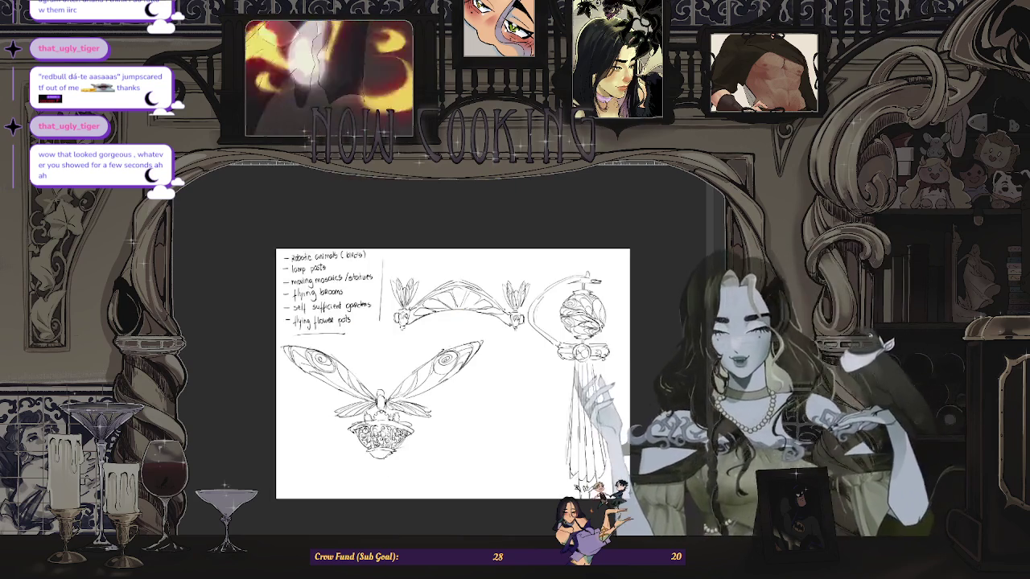
{"action": "key", "text": "ctrl+minus"}
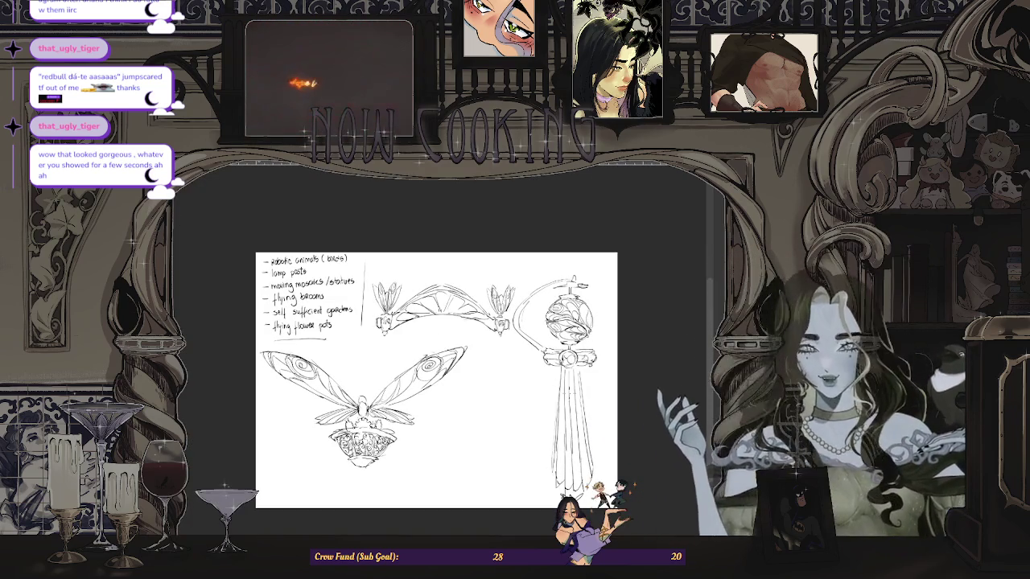
Step: Zoom the design sheet view out slightly
{"action": "key", "text": "ctrl+minus"}
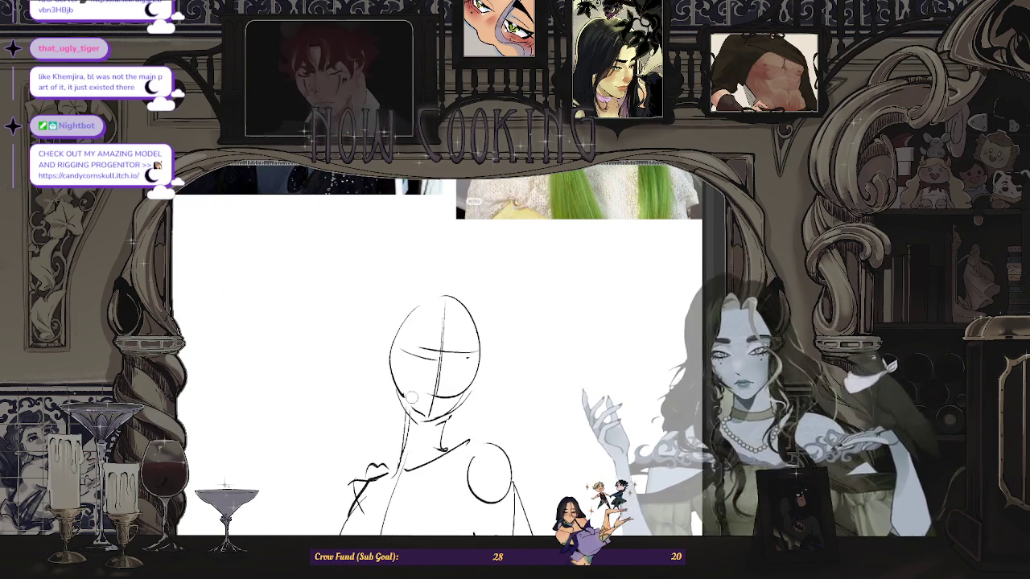
Step: Erase the jaw scribbles, redraw the jaw and chin, and redraw the right eye as a curve
{"action": "left_click_drag", "start_coordinate": [418, 402], "coordinate": [471, 383]}
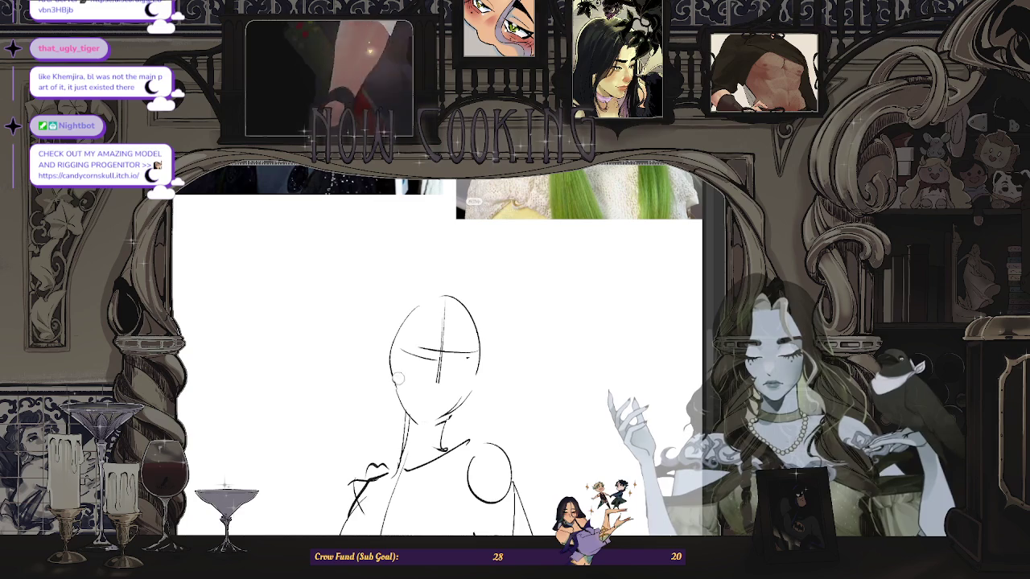
{"action": "left_click_drag", "start_coordinate": [392, 377], "coordinate": [407, 406]}
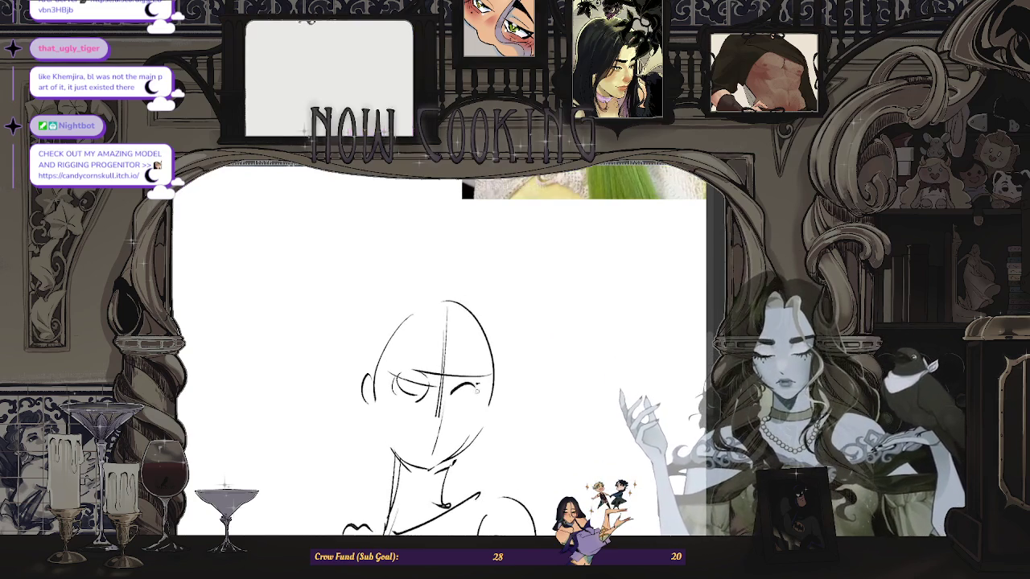
{"action": "key", "text": "ctrl+z"}
{"action": "left_click_drag", "start_coordinate": [475, 383], "coordinate": [468, 402]}
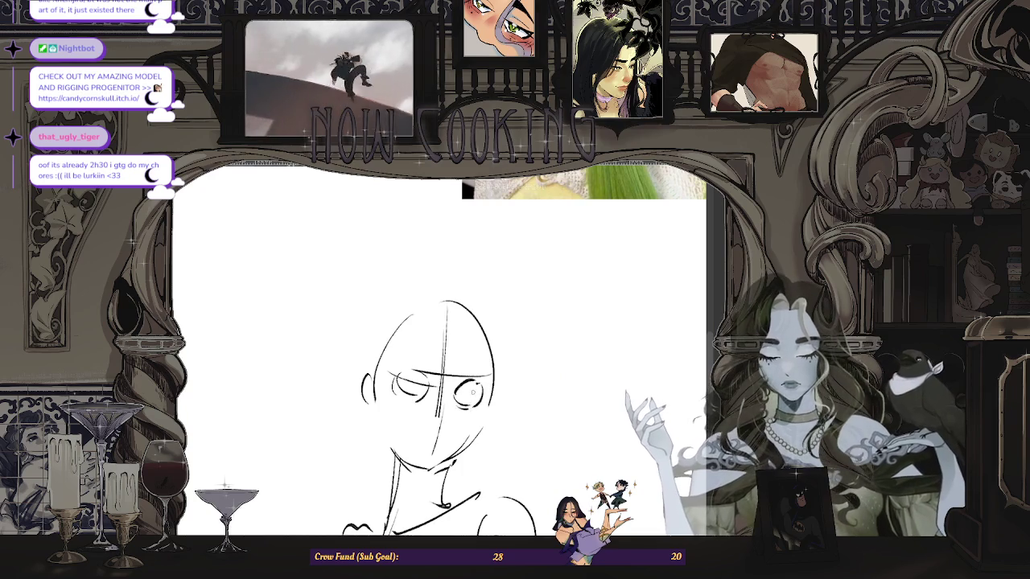
{"action": "key", "text": "ctrl+minus"}
{"action": "key", "text": "ctrl+plus"}
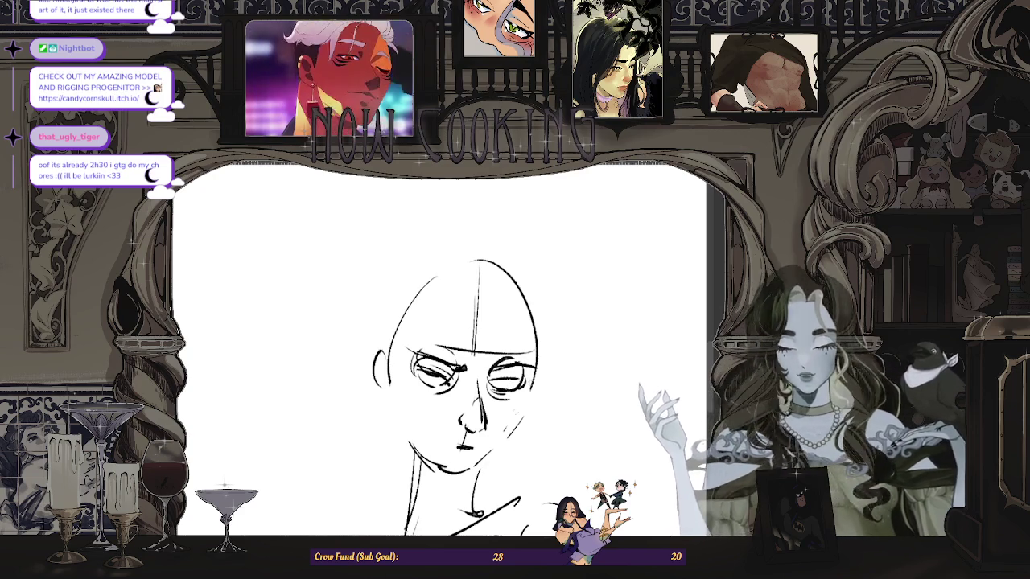
Step: Draw the left and right jawline strokes meeting at the chin, undoing one extra stroke
{"action": "scroll", "coordinate": [439, 354], "scroll_direction": "right", "scroll_amount": 2}
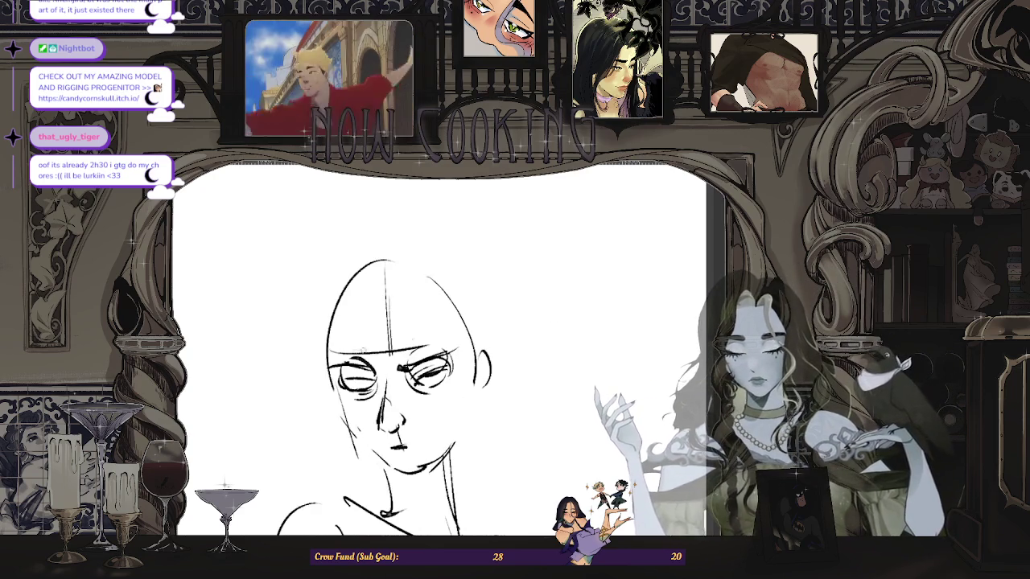
{"action": "left_click_drag", "start_coordinate": [466, 397], "coordinate": [471, 436]}
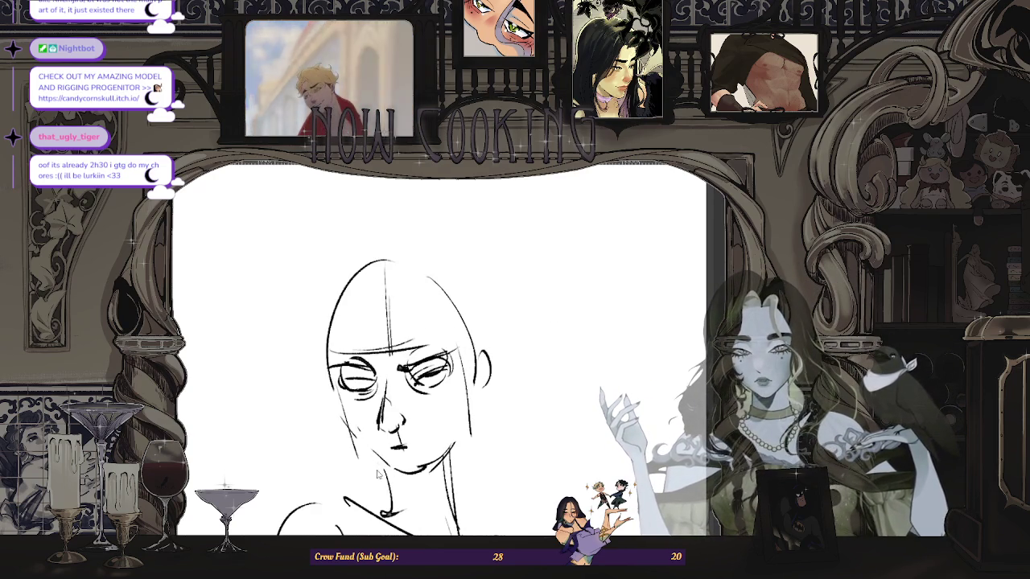
{"action": "mouse_move", "coordinate": [371, 457]}
{"action": "left_mouse_down"}
{"action": "mouse_move", "coordinate": [396, 479]}
{"action": "mouse_move", "coordinate": [473, 436]}
{"action": "mouse_move", "coordinate": [435, 461]}
{"action": "left_mouse_up"}
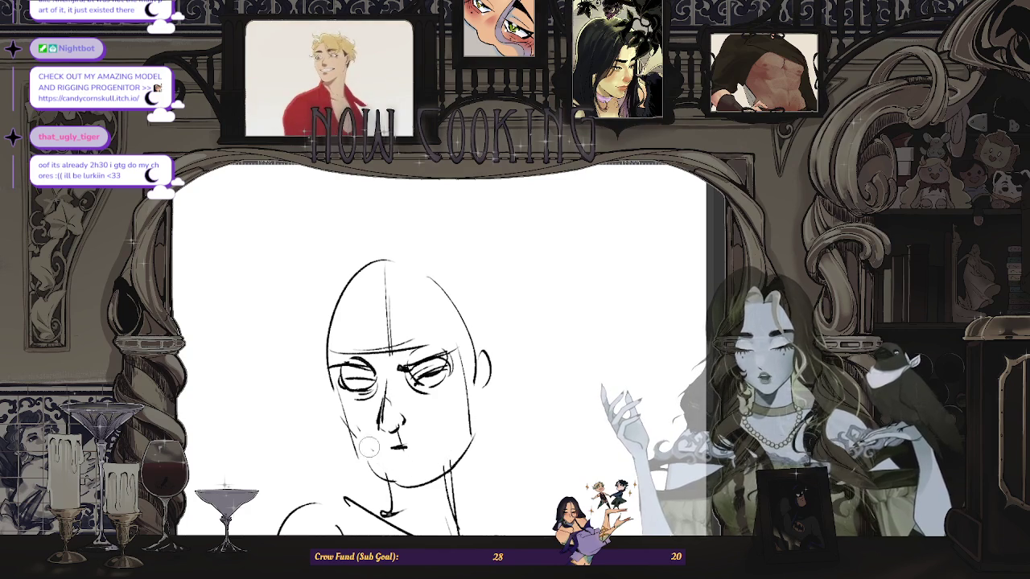
{"action": "left_click_drag", "start_coordinate": [369, 448], "coordinate": [395, 476]}
{"action": "left_click_drag", "start_coordinate": [362, 439], "coordinate": [393, 475]}
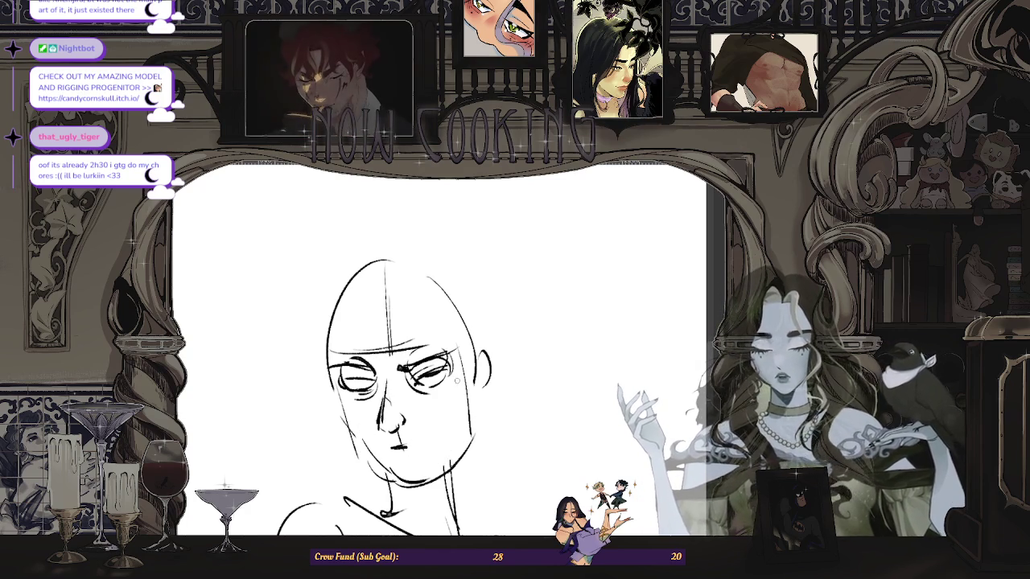
{"action": "left_click_drag", "start_coordinate": [473, 424], "coordinate": [427, 482]}
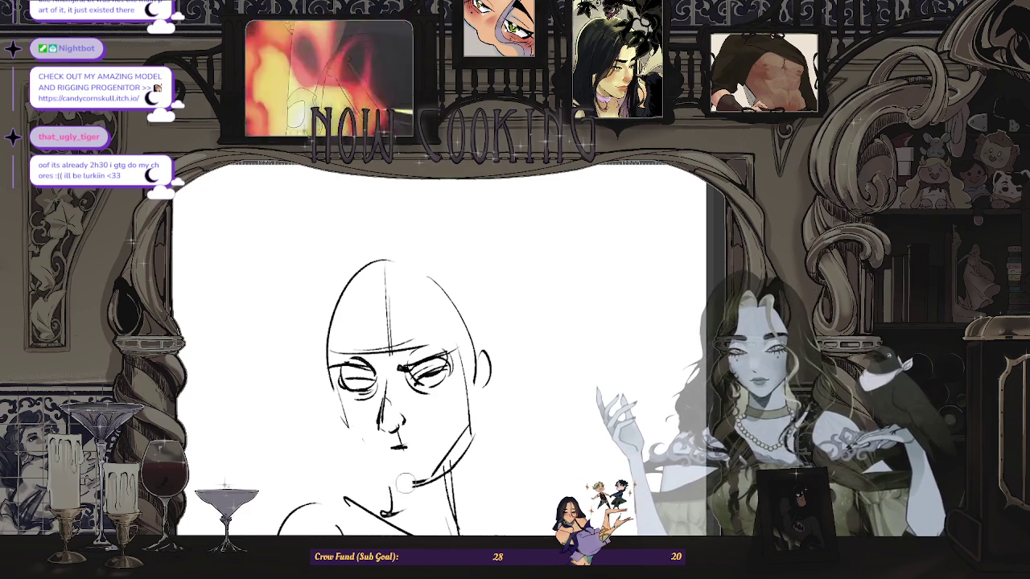
{"action": "mouse_move", "coordinate": [366, 444]}
{"action": "left_mouse_down"}
{"action": "mouse_move", "coordinate": [410, 487]}
{"action": "mouse_move", "coordinate": [455, 444]}
{"action": "left_mouse_up"}
{"action": "key", "text": "ctrl+z"}
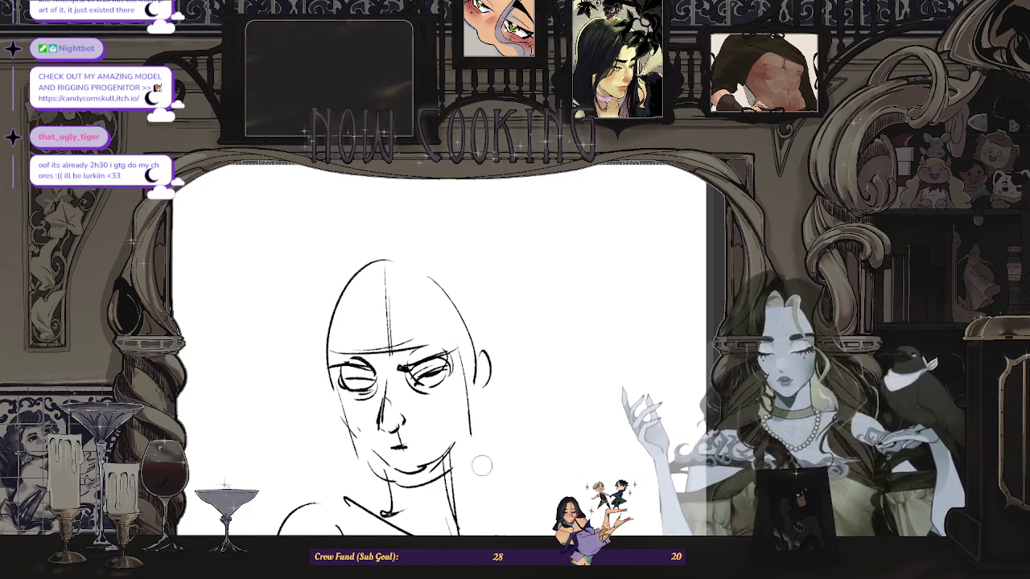
{"action": "scroll", "coordinate": [386, 366], "scroll_direction": "up", "scroll_amount": 2}
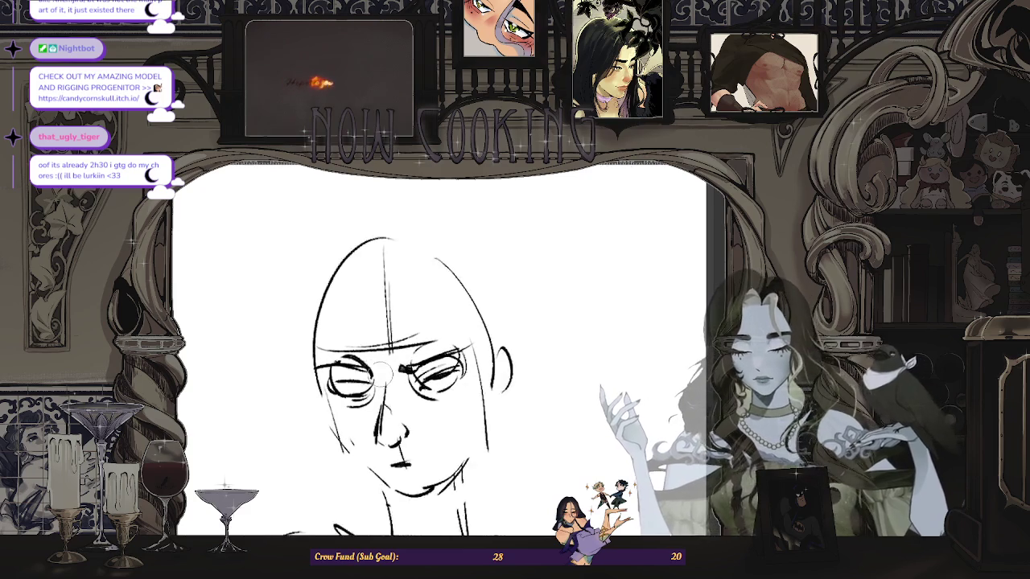
{"action": "scroll", "coordinate": [382, 378], "scroll_direction": "up", "scroll_amount": 1}
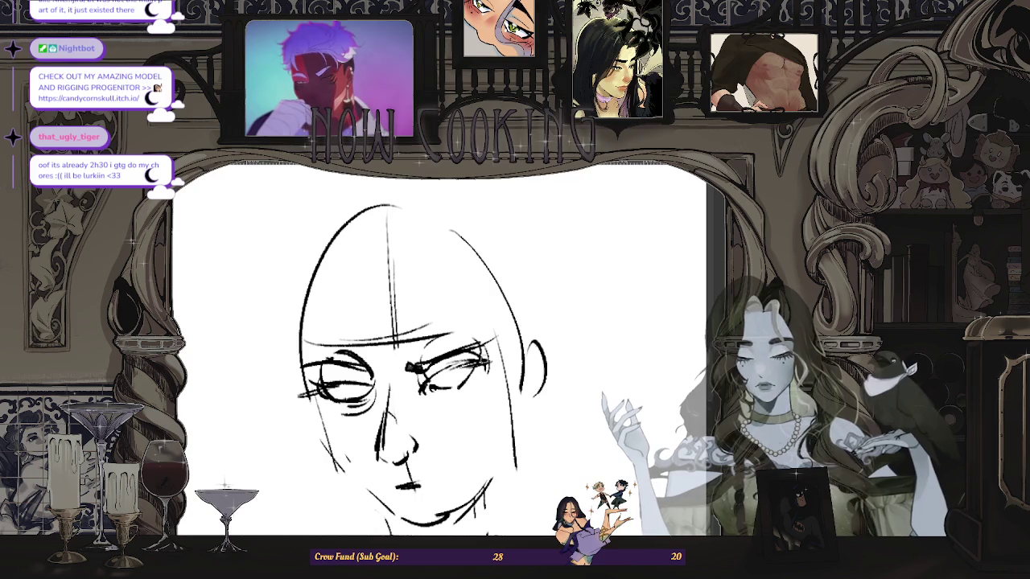
Step: Erase the left eye's lower strokes, then zoom out and rotate the view to check the face
{"action": "mouse_move", "coordinate": [358, 391]}
{"action": "left_mouse_down"}
{"action": "mouse_move", "coordinate": [338, 398]}
{"action": "mouse_move", "coordinate": [356, 395]}
{"action": "left_mouse_up"}
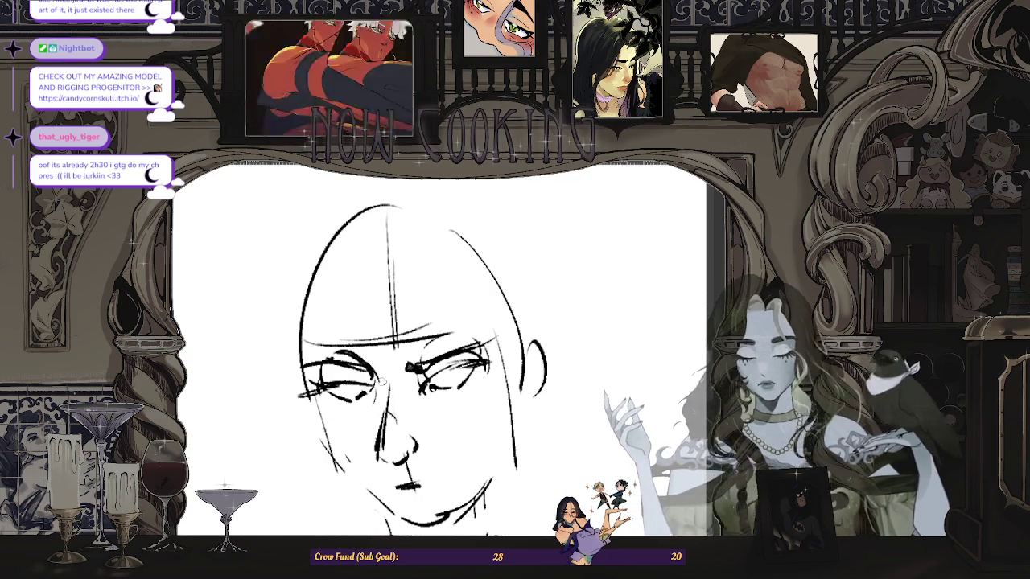
{"action": "key", "text": "ctrl+minus"}
{"action": "left_click_drag", "start_coordinate": [451, 403], "coordinate": [491, 439]}
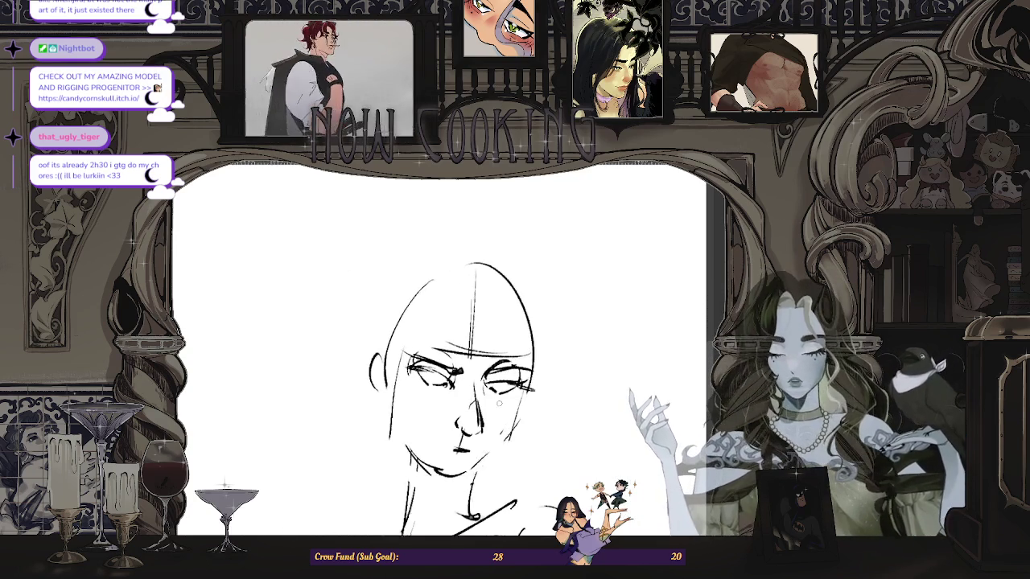
{"action": "scroll", "coordinate": [521, 335], "scroll_direction": "up", "scroll_amount": 1}
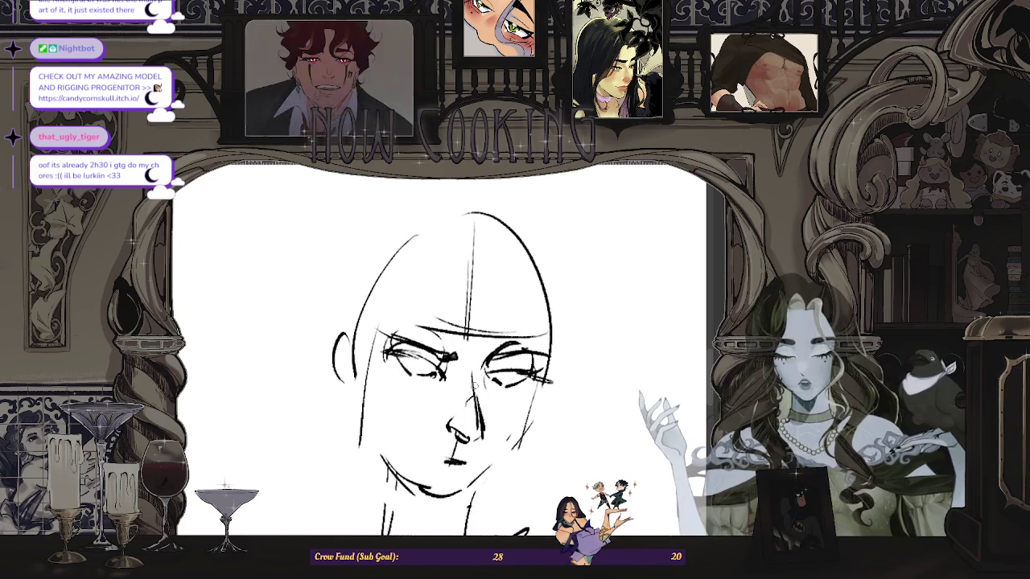
{"action": "scroll", "coordinate": [441, 385], "scroll_direction": "down", "scroll_amount": 1}
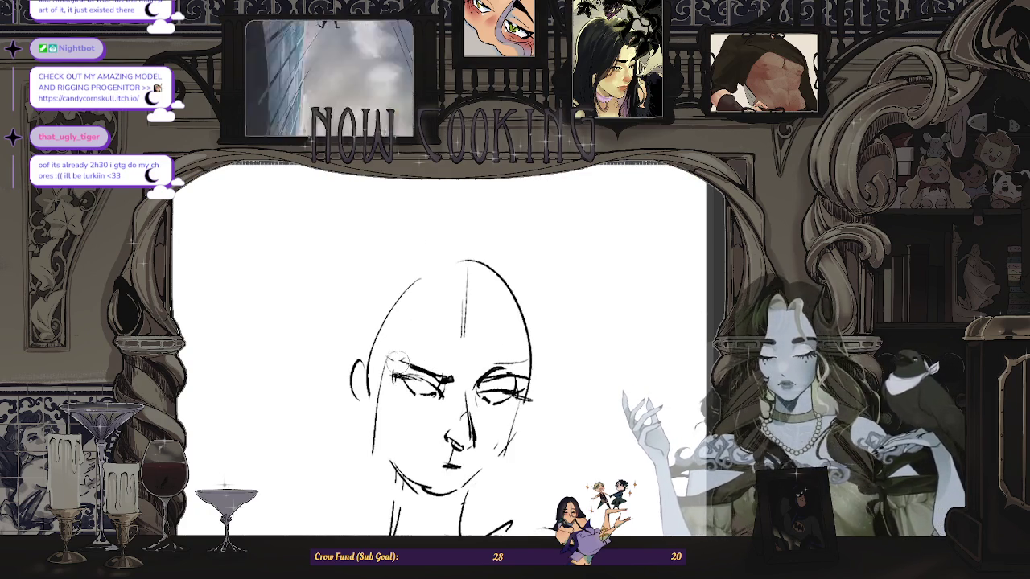
{"action": "left_click_drag", "start_coordinate": [451, 403], "coordinate": [466, 398]}
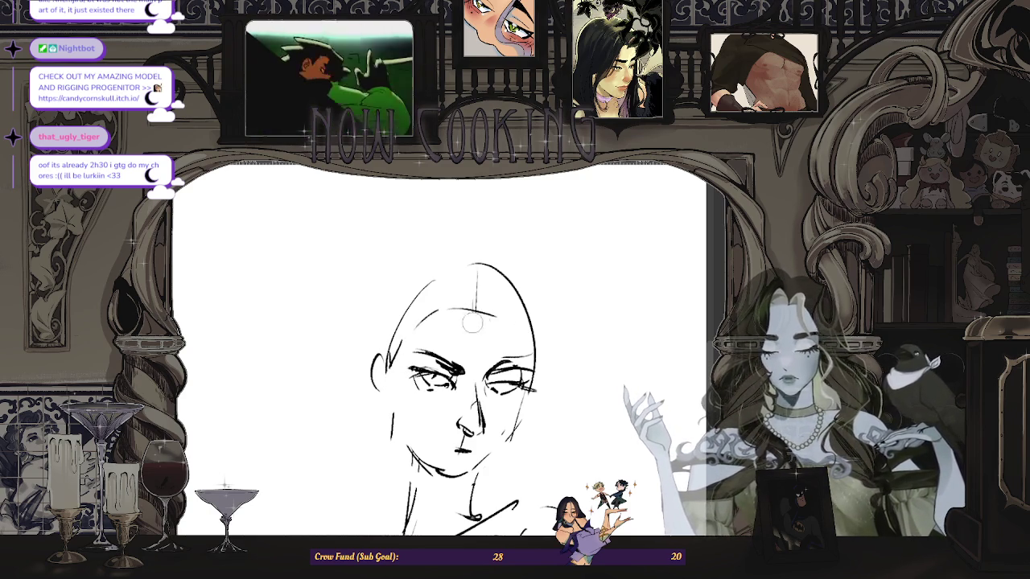
{"action": "scroll", "coordinate": [472, 323], "scroll_direction": "up", "scroll_amount": 2}
{"action": "scroll", "coordinate": [475, 338], "scroll_direction": "up", "scroll_amount": 2}
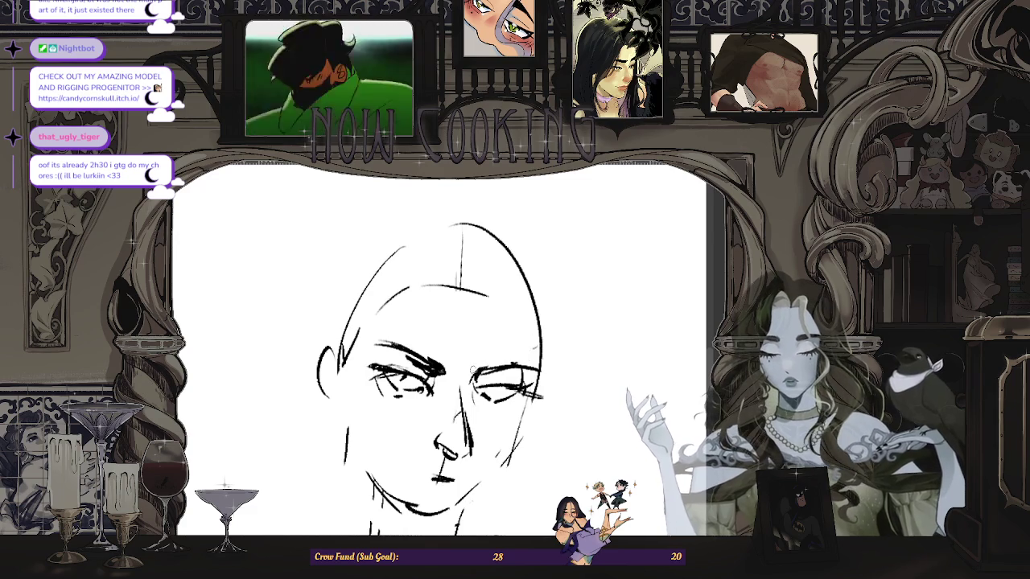
{"action": "scroll", "coordinate": [475, 375], "scroll_direction": "down", "scroll_amount": 2}
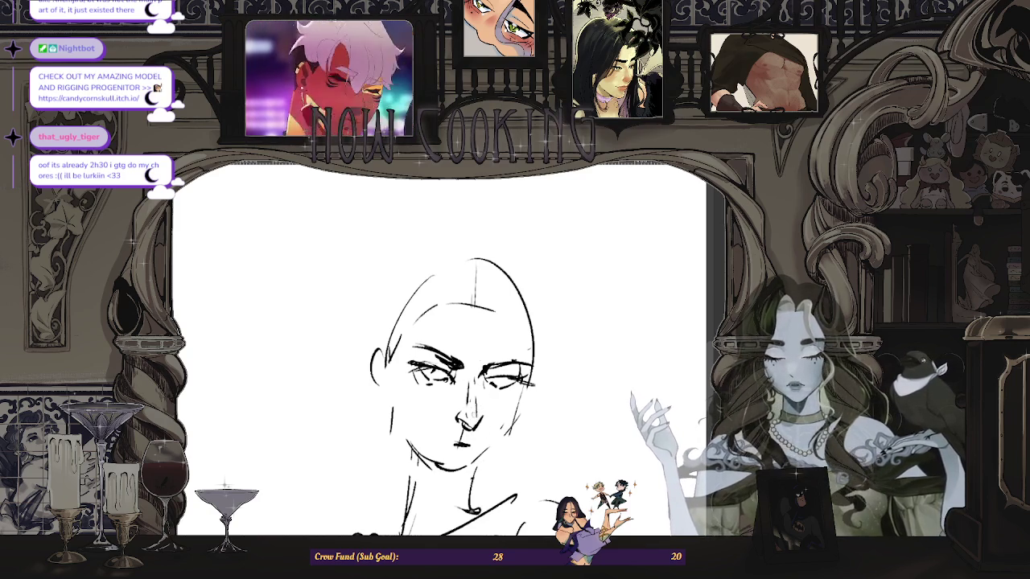
Step: Try a mouth stroke below the nose and undo the attempts
{"action": "scroll", "coordinate": [495, 394], "scroll_direction": "up", "scroll_amount": 1}
{"action": "scroll", "coordinate": [495, 395], "scroll_direction": "up", "scroll_amount": 1}
{"action": "scroll", "coordinate": [509, 392], "scroll_direction": "down", "scroll_amount": 2}
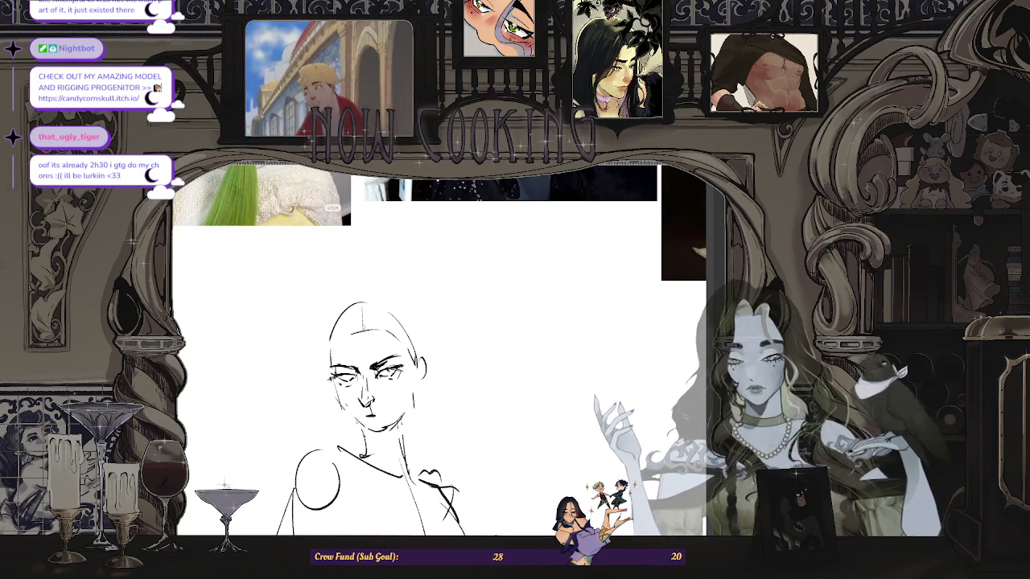
{"action": "scroll", "coordinate": [372, 374], "scroll_direction": "up", "scroll_amount": 3}
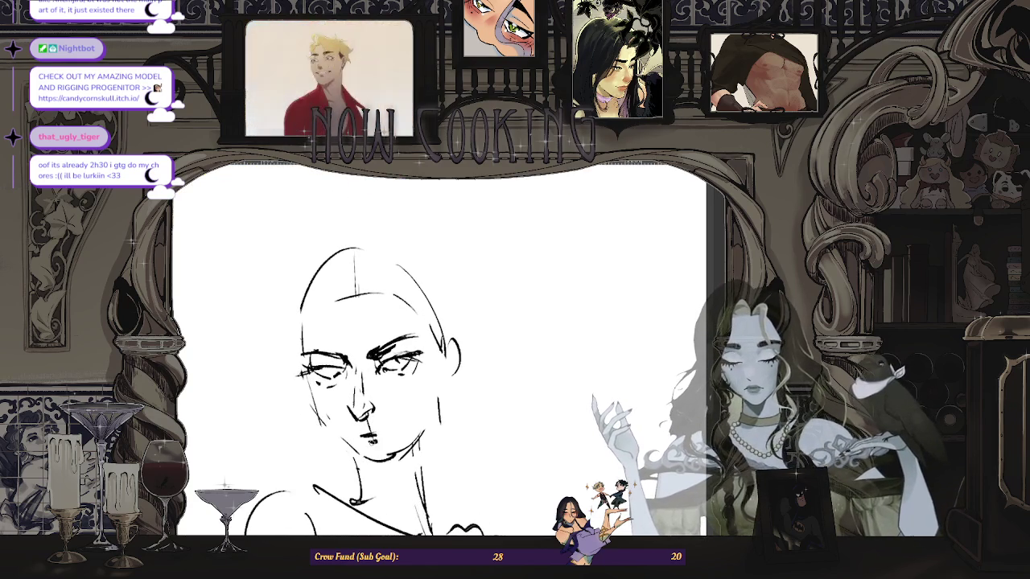
{"action": "left_click_drag", "start_coordinate": [364, 439], "coordinate": [378, 441]}
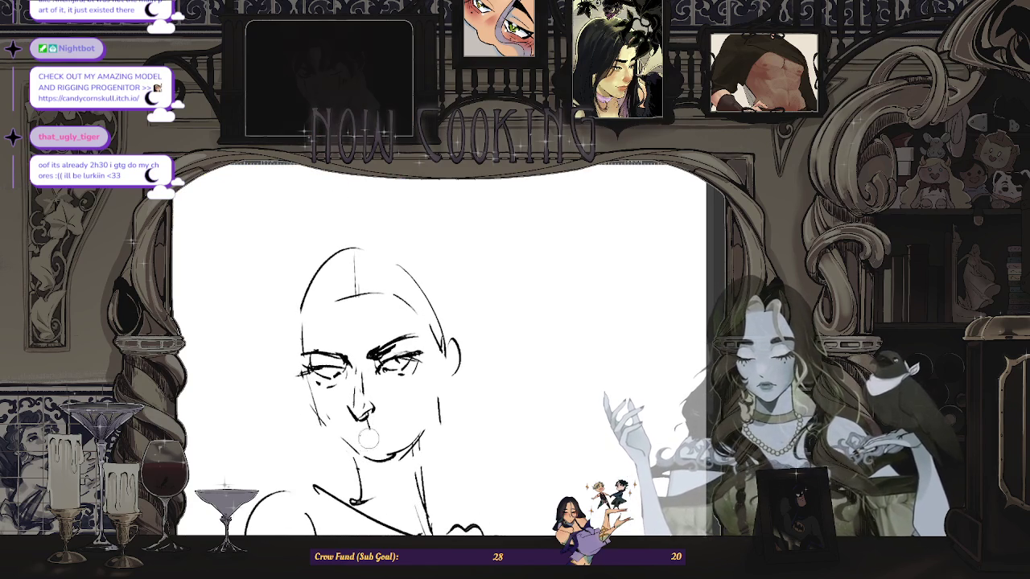
{"action": "key", "text": "ctrl+z"}
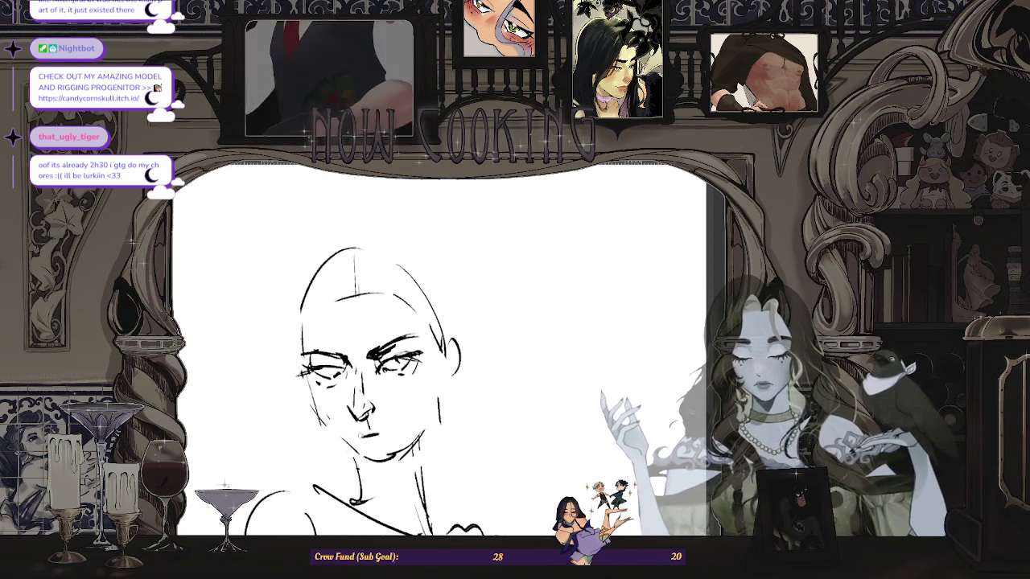
{"action": "mouse_move", "coordinate": [361, 440]}
{"action": "left_mouse_down"}
{"action": "mouse_move", "coordinate": [372, 444]}
{"action": "mouse_move", "coordinate": [378, 428]}
{"action": "left_mouse_up"}
{"action": "key", "text": "ctrl+z"}
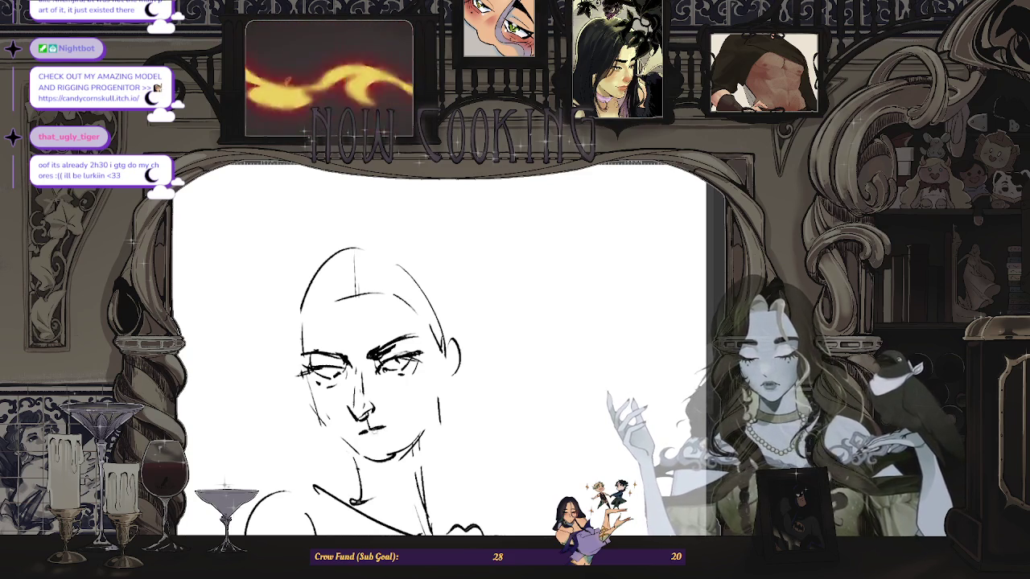
{"action": "key", "text": "ctrl+z"}
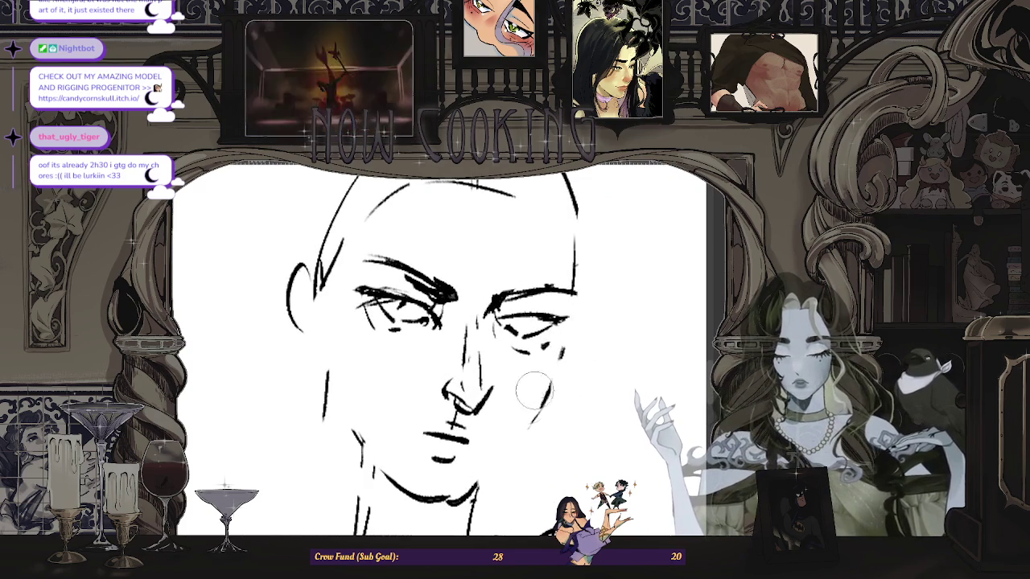
Step: Draw a new right jaw line and redraw the ear with a darker stroke
{"action": "mouse_move", "coordinate": [550, 386]}
{"action": "left_mouse_down"}
{"action": "mouse_move", "coordinate": [476, 483]}
{"action": "mouse_move", "coordinate": [438, 499]}
{"action": "mouse_move", "coordinate": [404, 470]}
{"action": "left_mouse_up"}
{"action": "scroll", "coordinate": [403, 470], "scroll_direction": "down", "scroll_amount": 3}
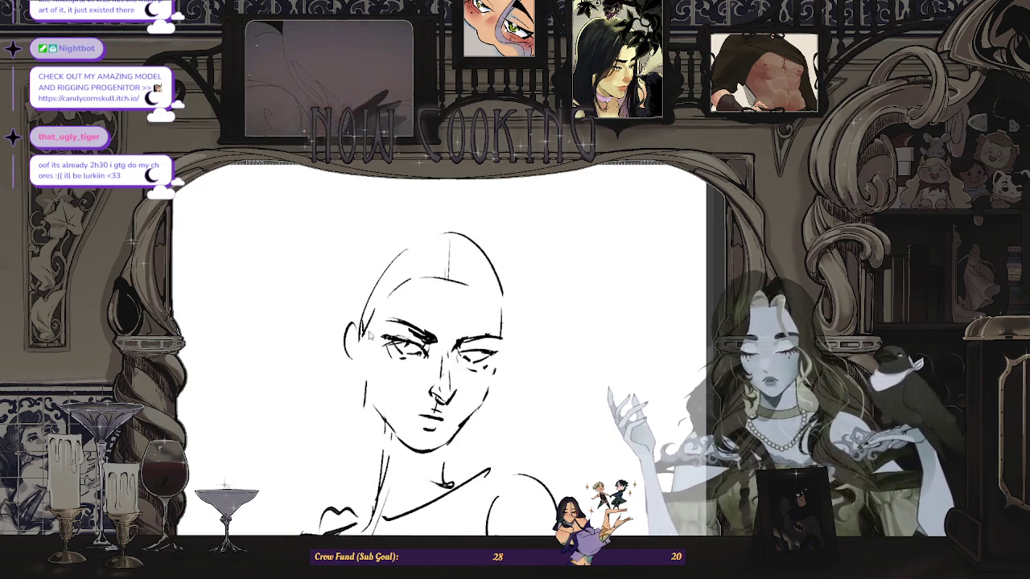
{"action": "left_click_drag", "start_coordinate": [346, 332], "coordinate": [354, 364]}
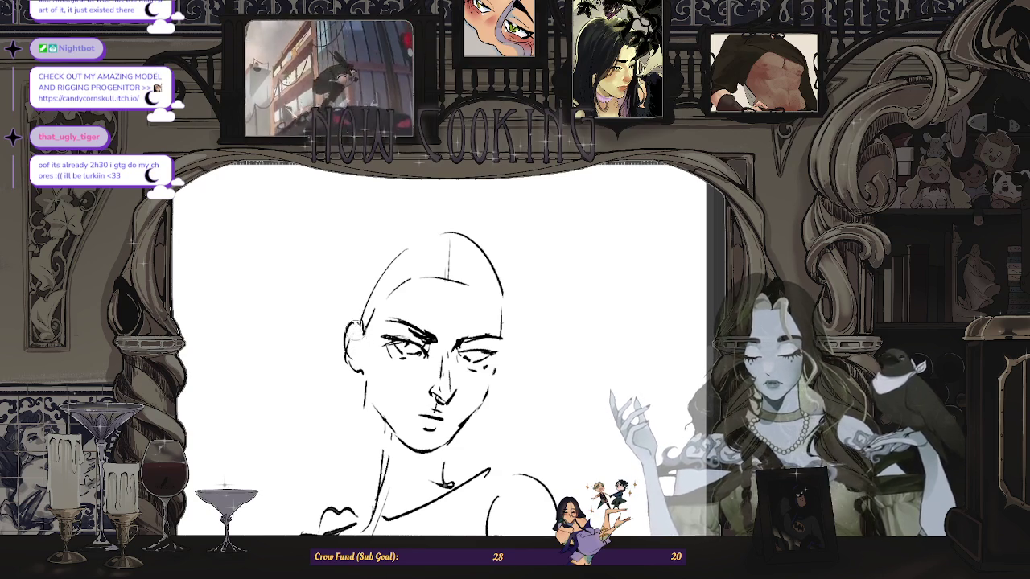
{"action": "left_click_drag", "start_coordinate": [352, 326], "coordinate": [354, 355]}
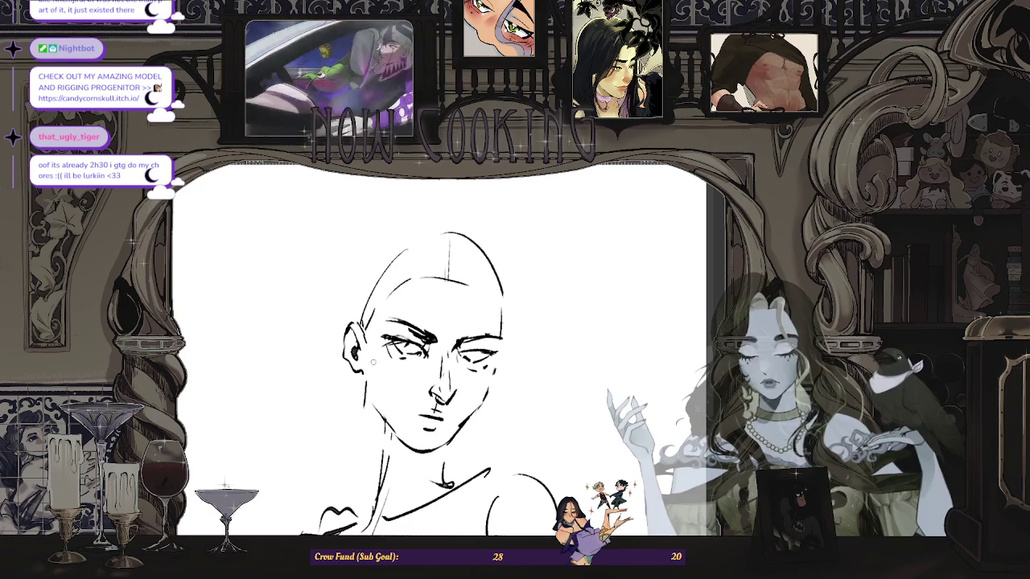
{"action": "left_click_drag", "start_coordinate": [345, 336], "coordinate": [354, 364]}
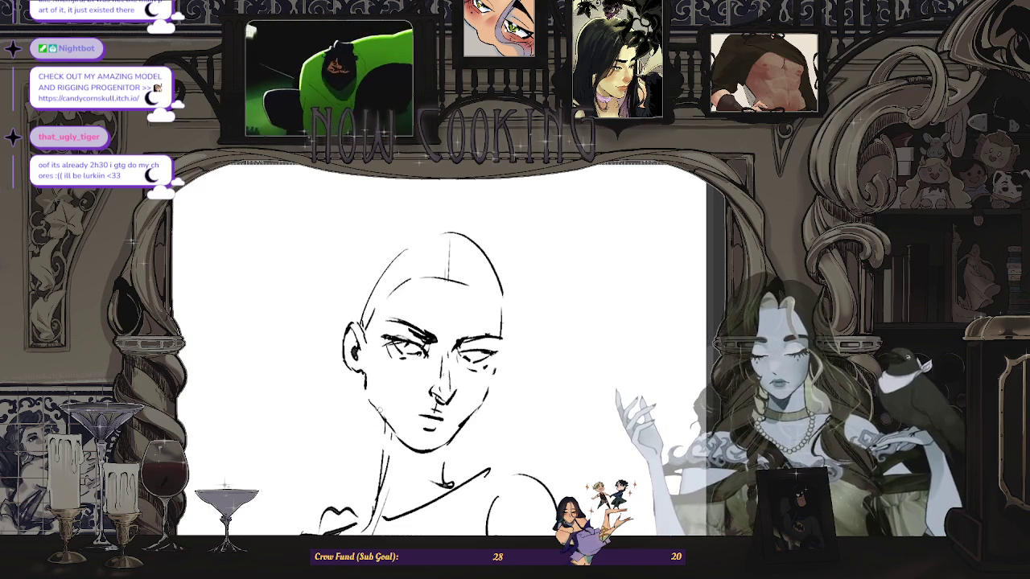
Step: Sketch the round shoulder shape below the neck and add dark pupils to both eyes
{"action": "left_click_drag", "start_coordinate": [499, 450], "coordinate": [483, 483]}
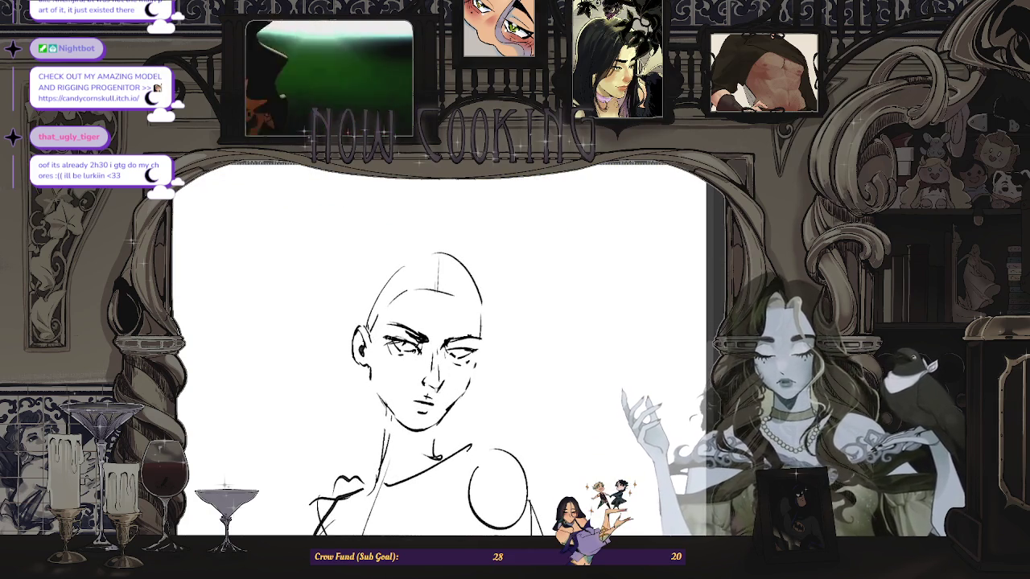
{"action": "scroll", "coordinate": [485, 290], "scroll_direction": "down", "scroll_amount": 2}
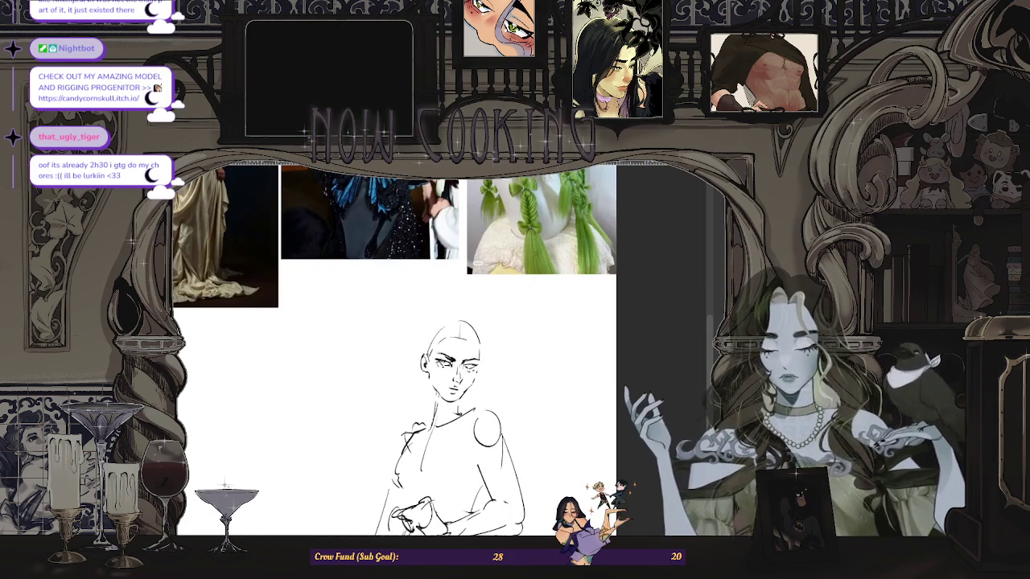
{"action": "scroll", "coordinate": [451, 362], "scroll_direction": "up", "scroll_amount": 3}
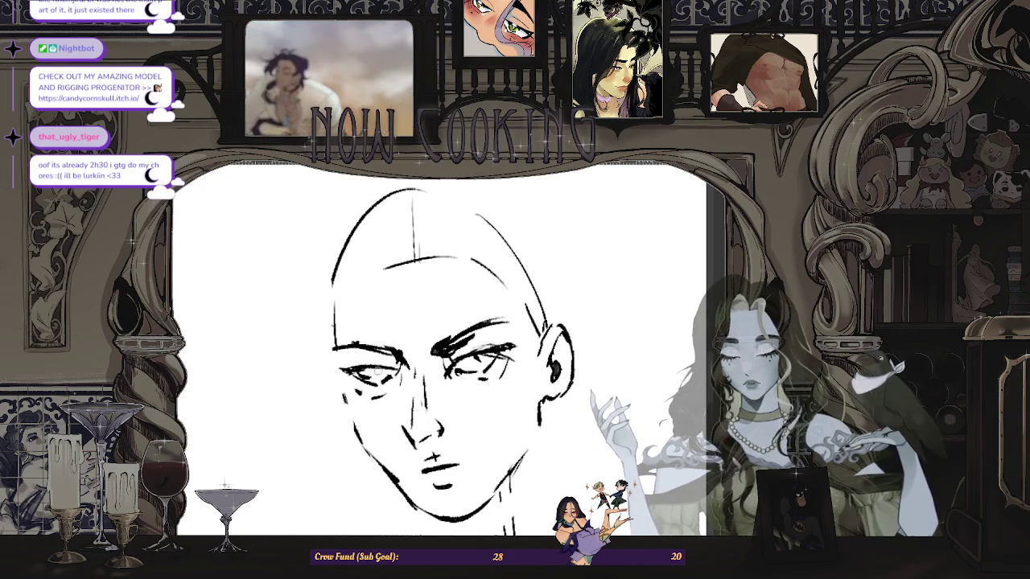
{"action": "left_click_drag", "start_coordinate": [371, 367], "coordinate": [380, 378]}
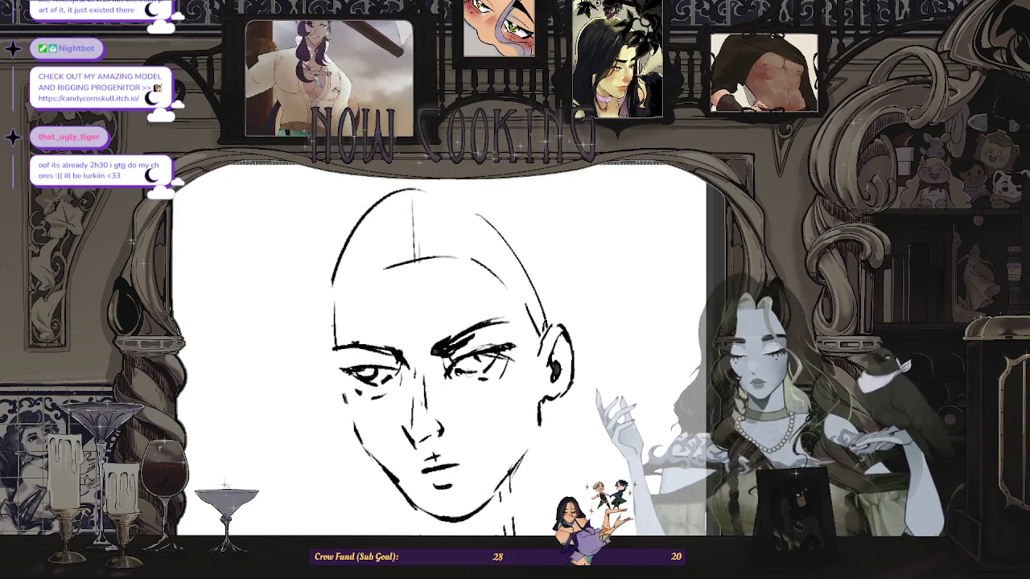
{"action": "left_click_drag", "start_coordinate": [467, 361], "coordinate": [476, 367]}
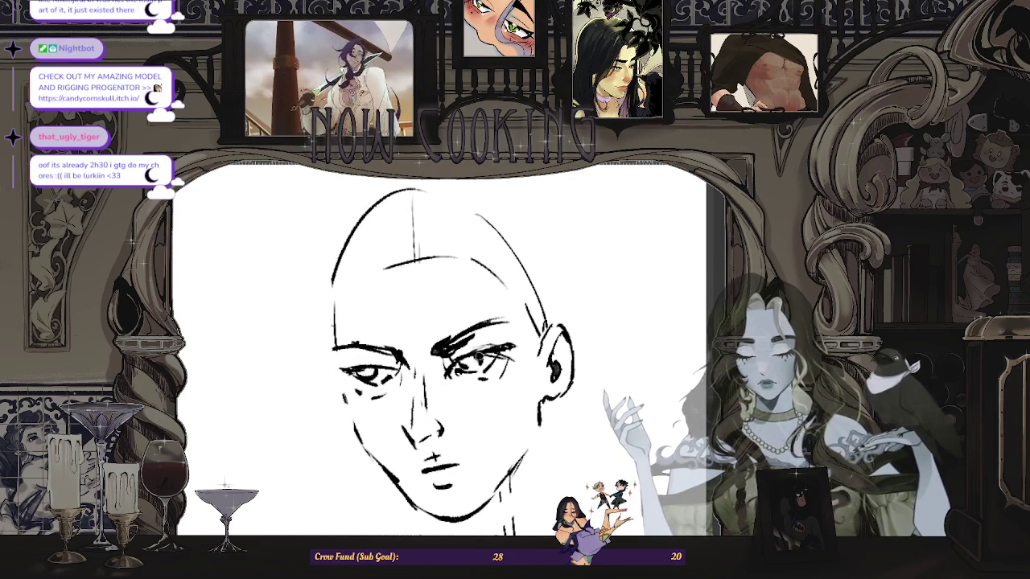
{"action": "scroll", "coordinate": [478, 355], "scroll_direction": "down", "scroll_amount": 2}
{"action": "scroll", "coordinate": [478, 355], "scroll_direction": "down", "scroll_amount": 1}
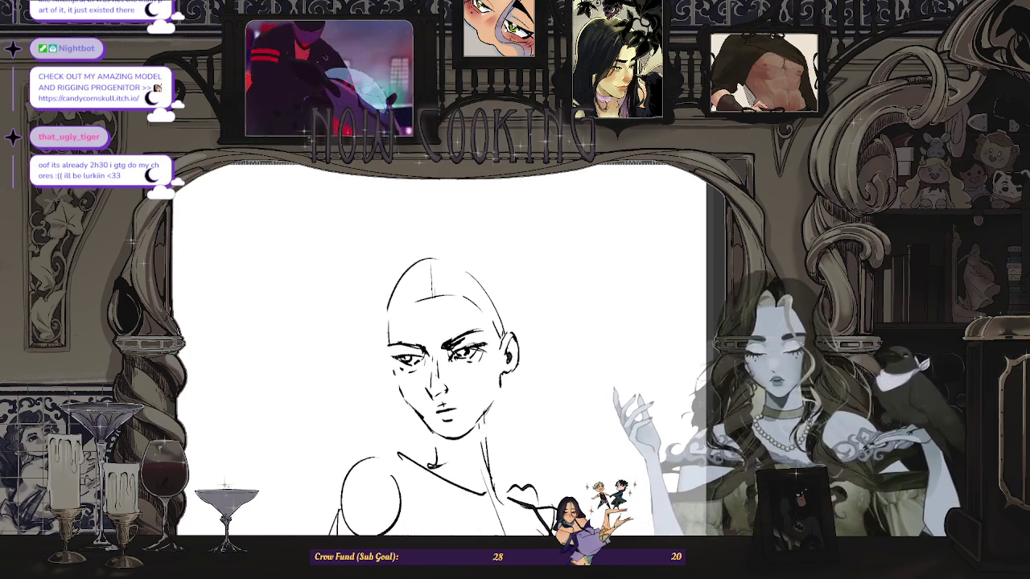
Step: Mirror the canvas view and zoom out to check the face's proportions, then fit the whole page
{"action": "key", "text": "m"}
{"action": "scroll", "coordinate": [497, 420], "scroll_direction": "up", "scroll_amount": 1}
{"action": "scroll", "coordinate": [496, 420], "scroll_direction": "down", "scroll_amount": 1}
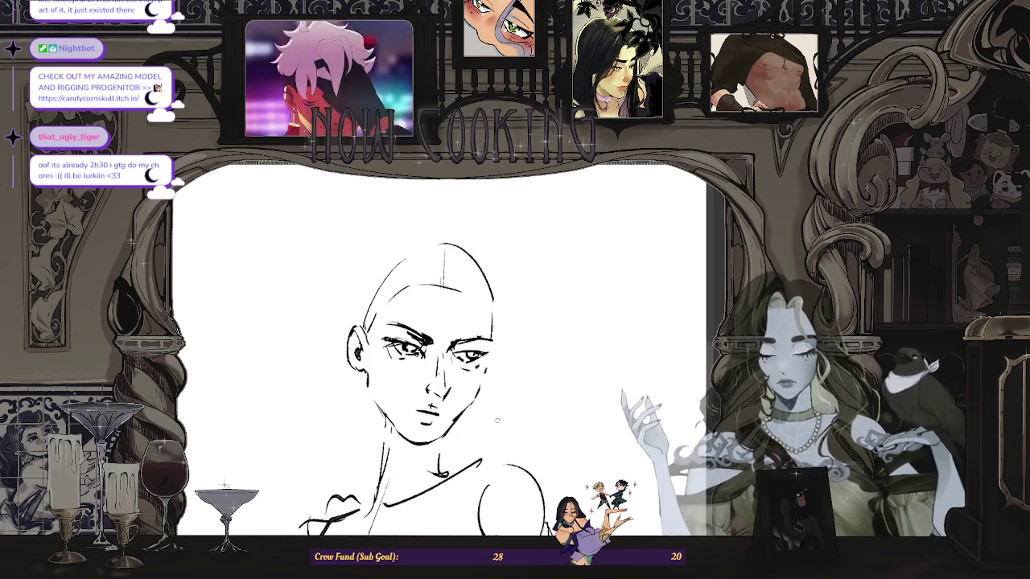
{"action": "scroll", "coordinate": [496, 420], "scroll_direction": "down", "scroll_amount": 1}
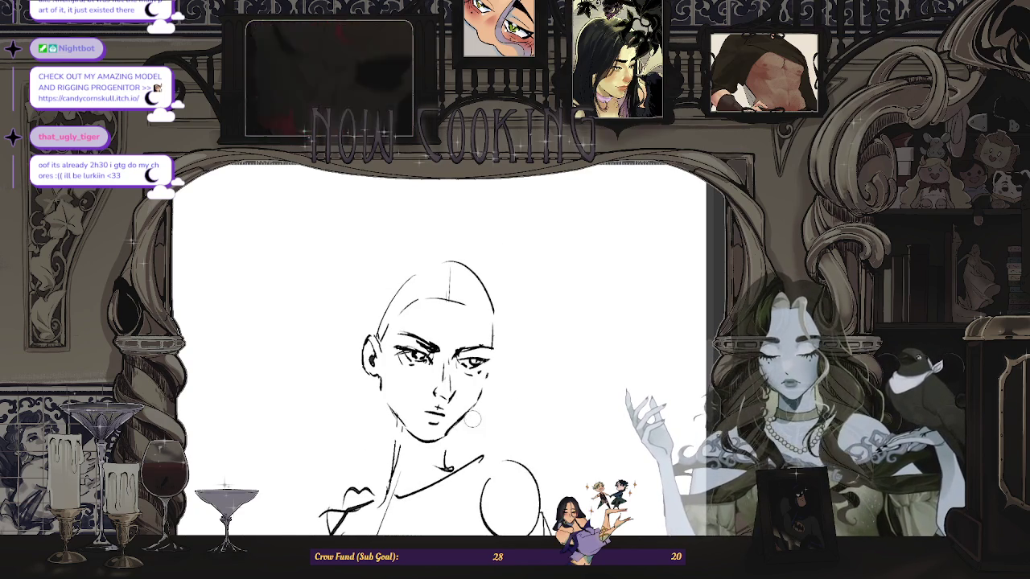
{"action": "scroll", "coordinate": [448, 410], "scroll_direction": "up", "scroll_amount": 1}
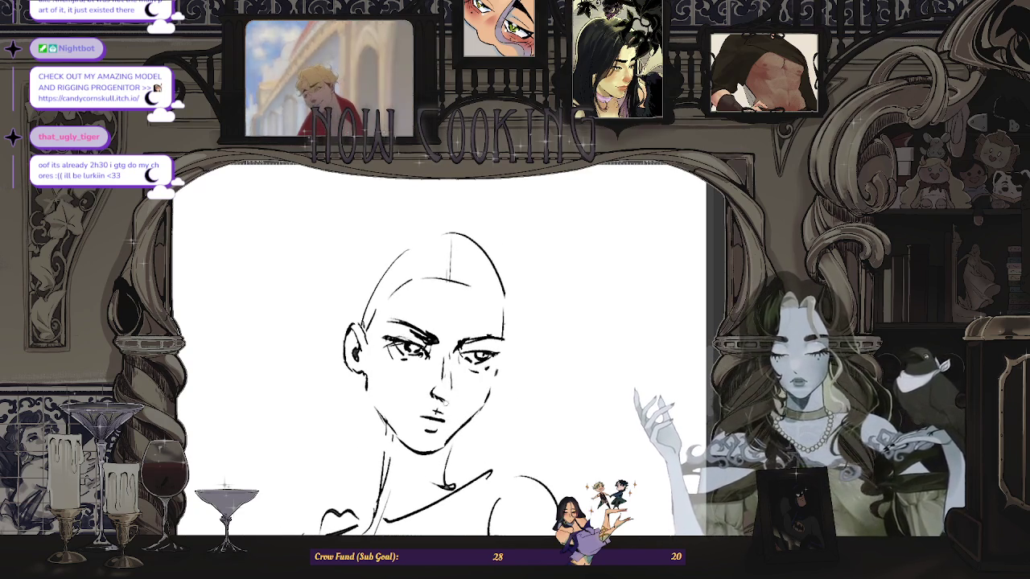
{"action": "scroll", "coordinate": [563, 346], "scroll_direction": "down", "scroll_amount": 2}
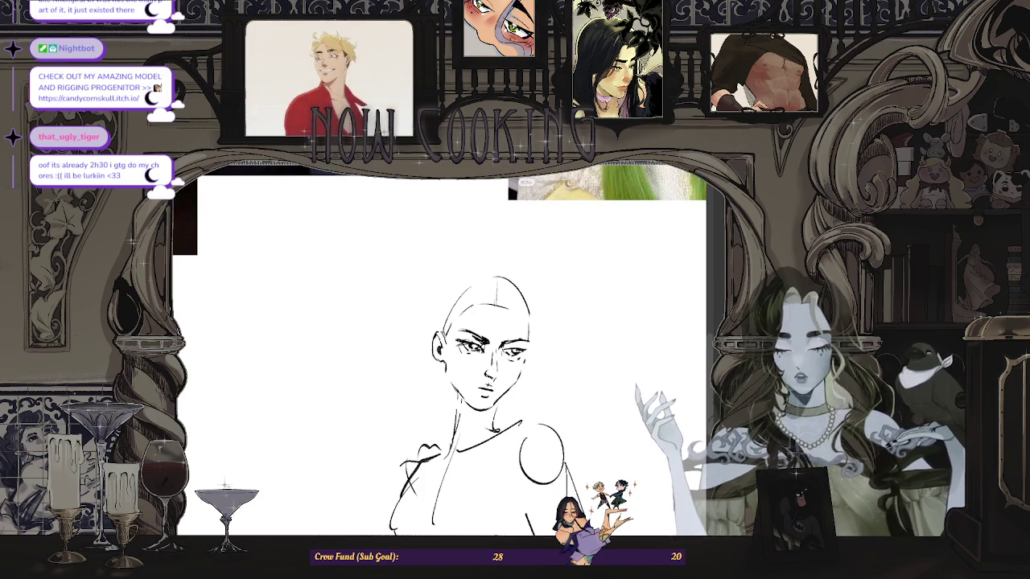
{"action": "scroll", "coordinate": [619, 358], "scroll_direction": "up", "scroll_amount": 2}
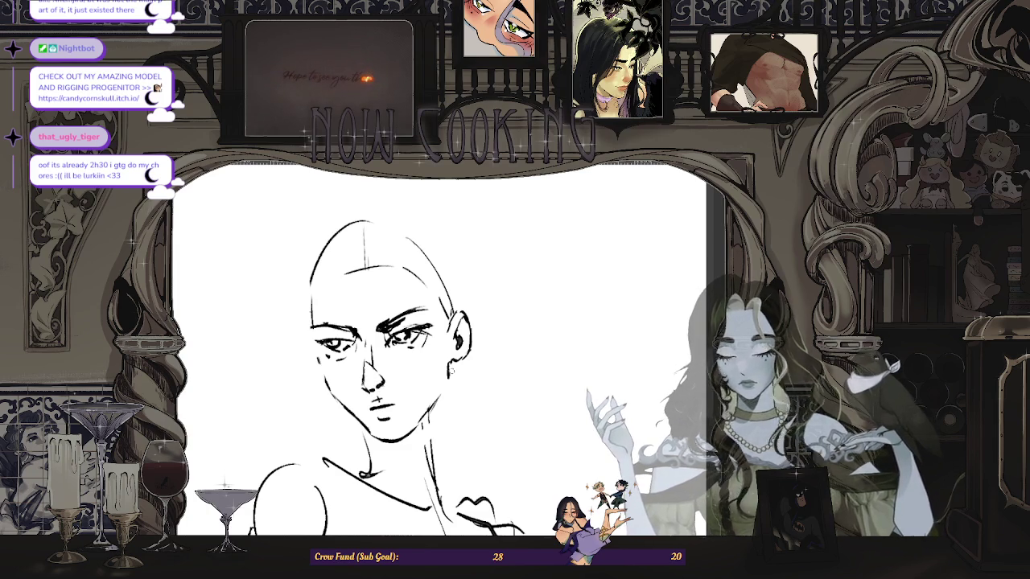
{"action": "key", "text": "ctrl+minus"}
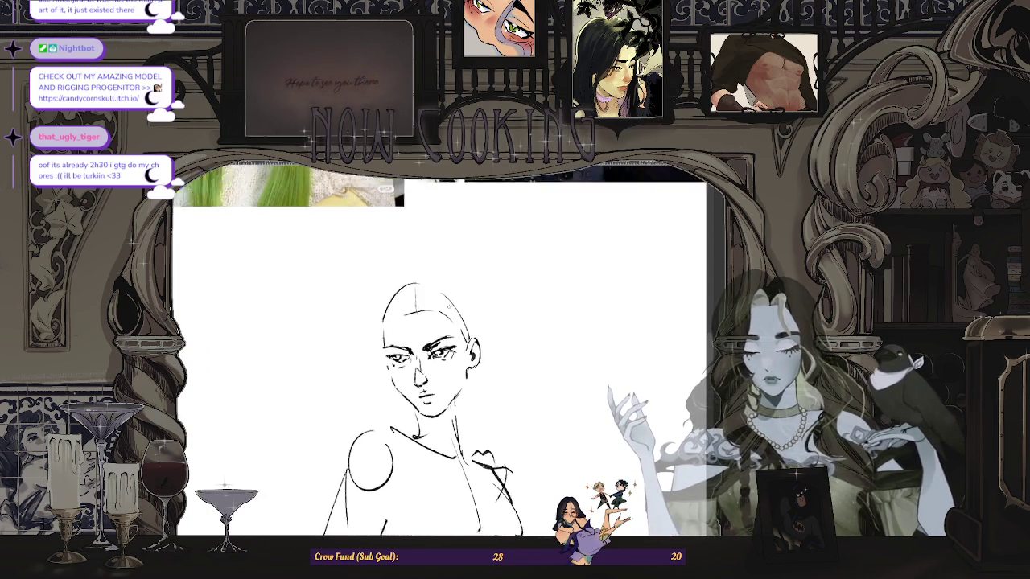
{"action": "key", "text": "m"}
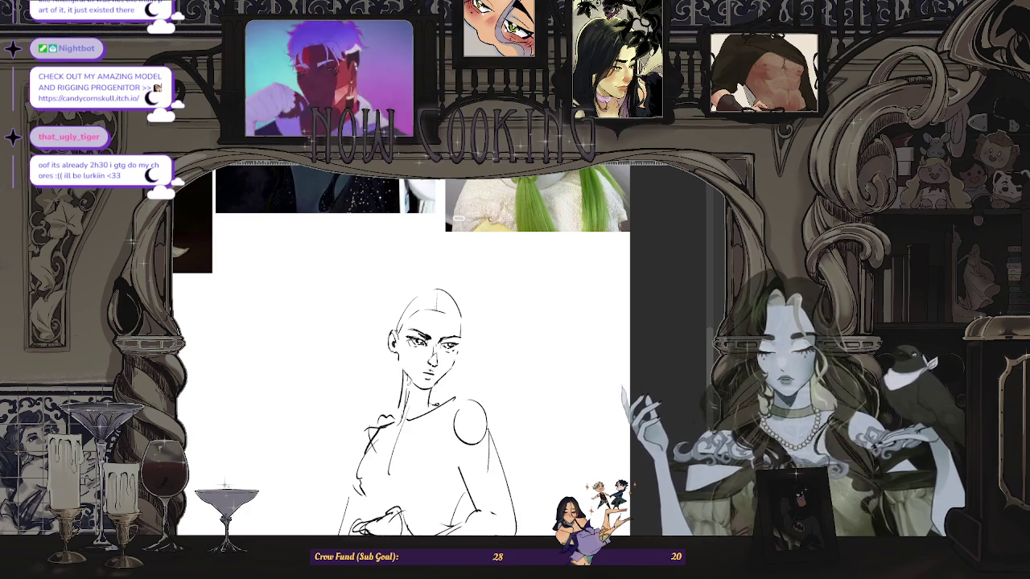
{"action": "key", "text": "Tab"}
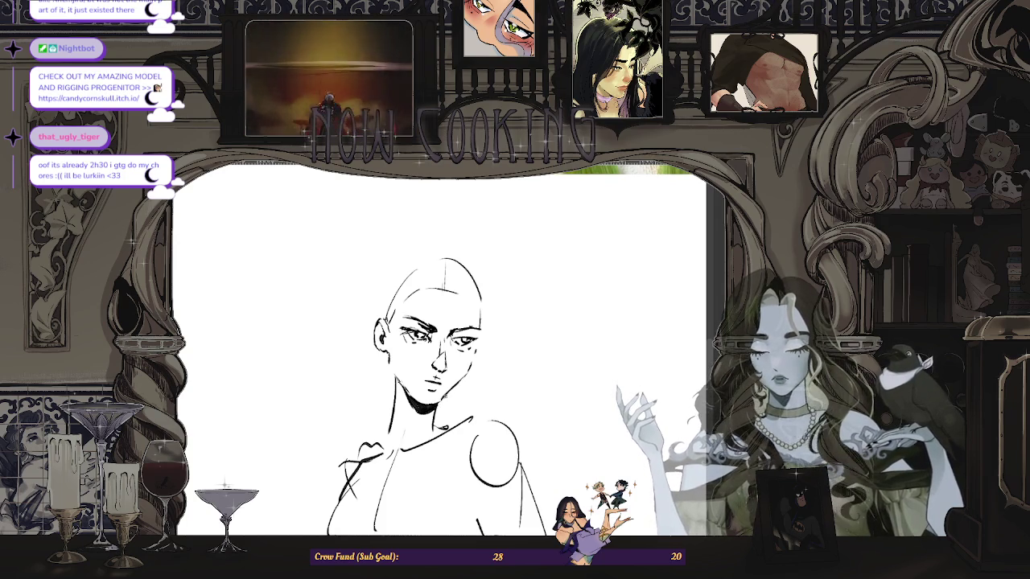
{"action": "key", "text": "ctrl+0"}
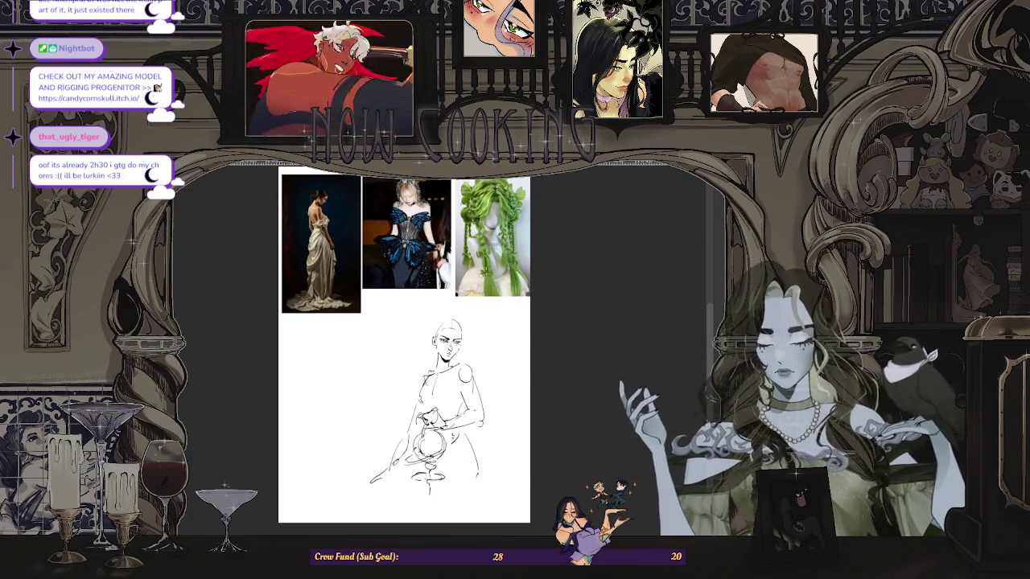
Step: Fit the whole page with references in view and scroll around the figure sketch
{"action": "scroll", "coordinate": [378, 346], "scroll_direction": "up", "scroll_amount": 3}
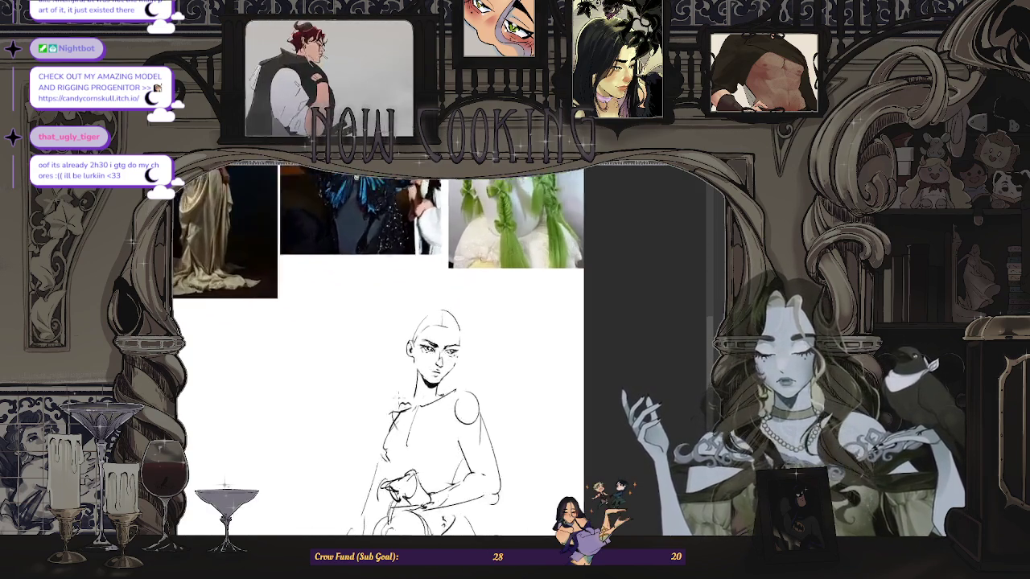
{"action": "scroll", "coordinate": [375, 362], "scroll_direction": "up", "scroll_amount": 2}
{"action": "key", "text": "ctrl+0"}
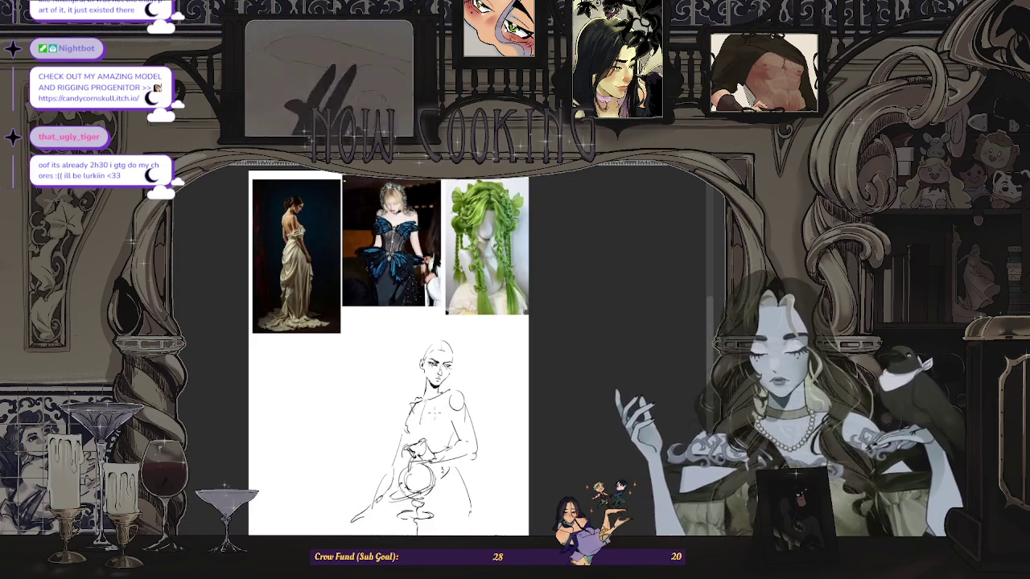
{"action": "scroll", "coordinate": [451, 427], "scroll_direction": "up", "scroll_amount": 2}
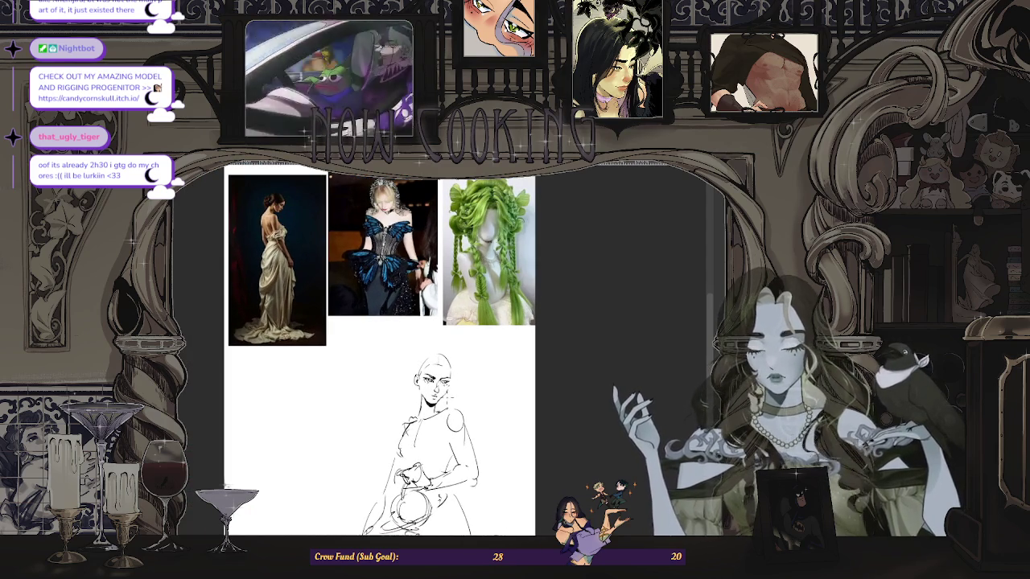
{"action": "scroll", "coordinate": [438, 426], "scroll_direction": "up", "scroll_amount": 2}
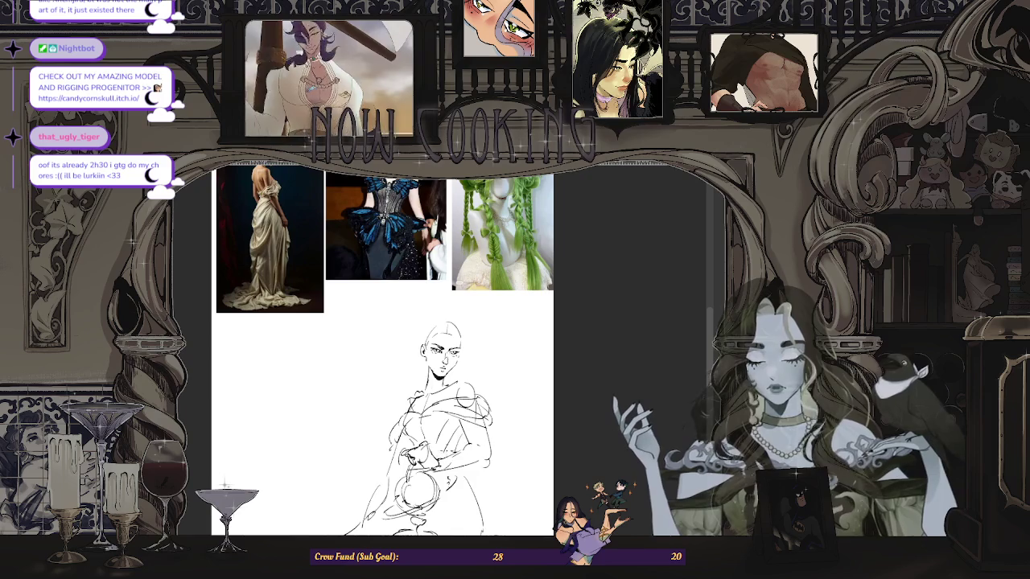
{"action": "scroll", "coordinate": [499, 349], "scroll_direction": "down", "scroll_amount": 3}
Step: Mirror the canvas view and pan and zoom to reposition the sketch
{"action": "key", "text": "m"}
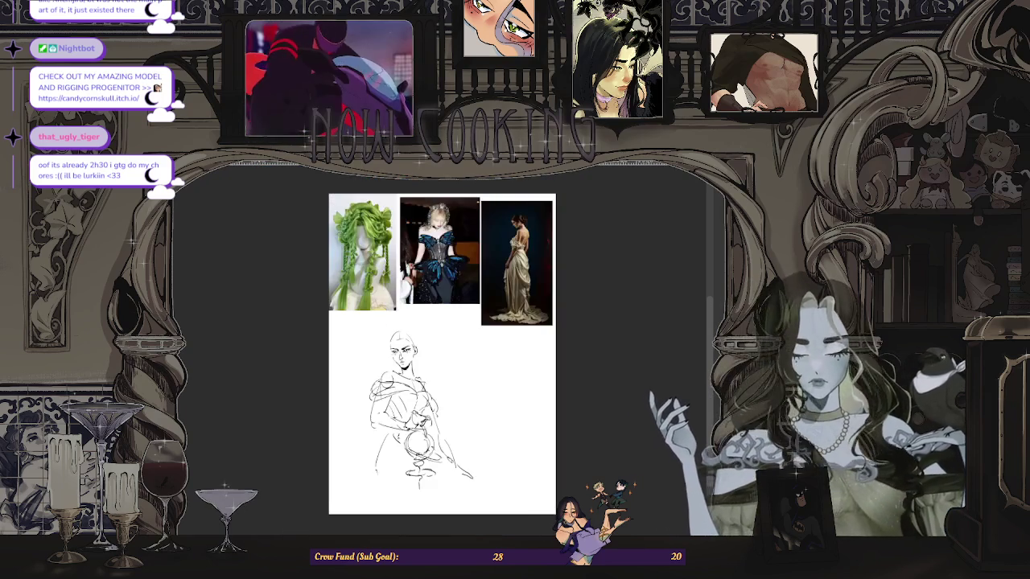
{"action": "scroll", "coordinate": [458, 328], "scroll_direction": "up", "scroll_amount": 3}
{"action": "left_click_drag", "start_coordinate": [457, 328], "coordinate": [450, 352]}
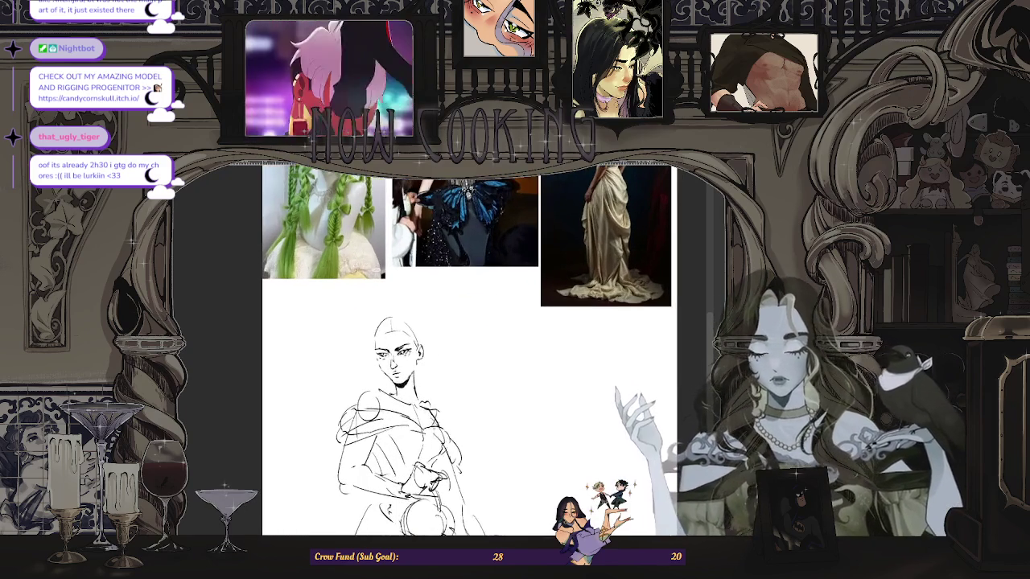
{"action": "scroll", "coordinate": [426, 376], "scroll_direction": "down", "scroll_amount": 3}
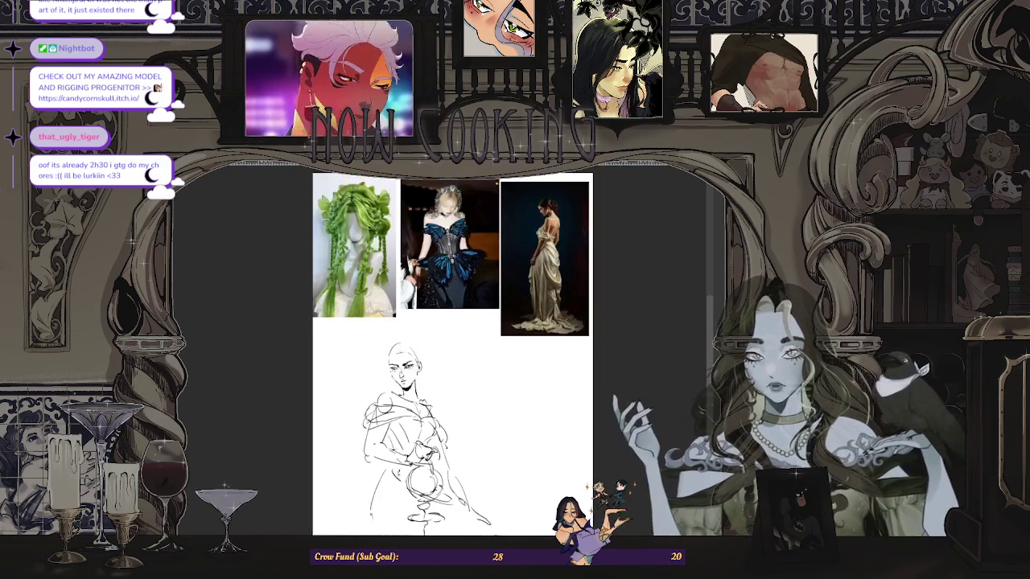
{"action": "scroll", "coordinate": [426, 376], "scroll_direction": "up", "scroll_amount": 2}
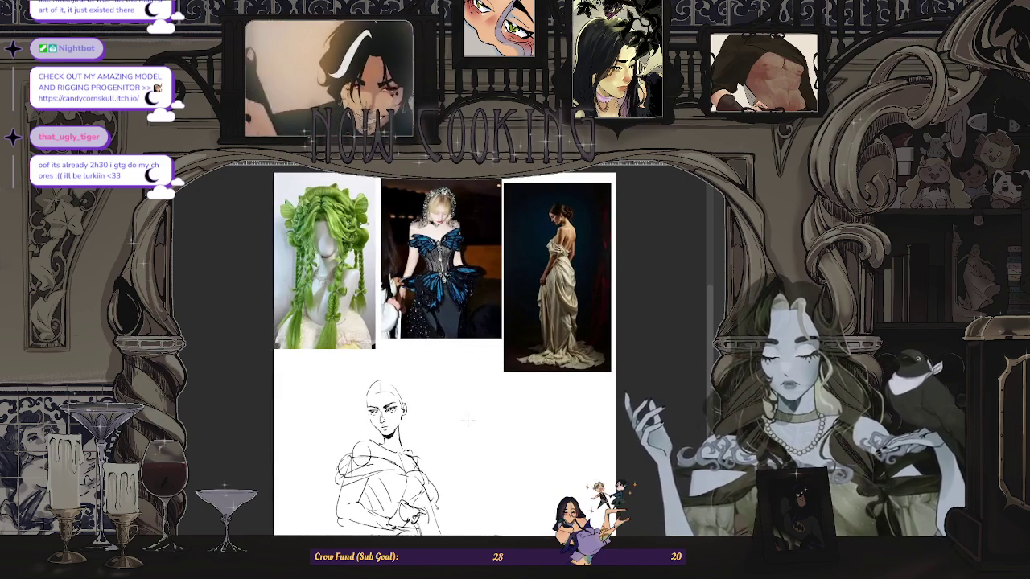
{"action": "scroll", "coordinate": [467, 419], "scroll_direction": "up", "scroll_amount": 2}
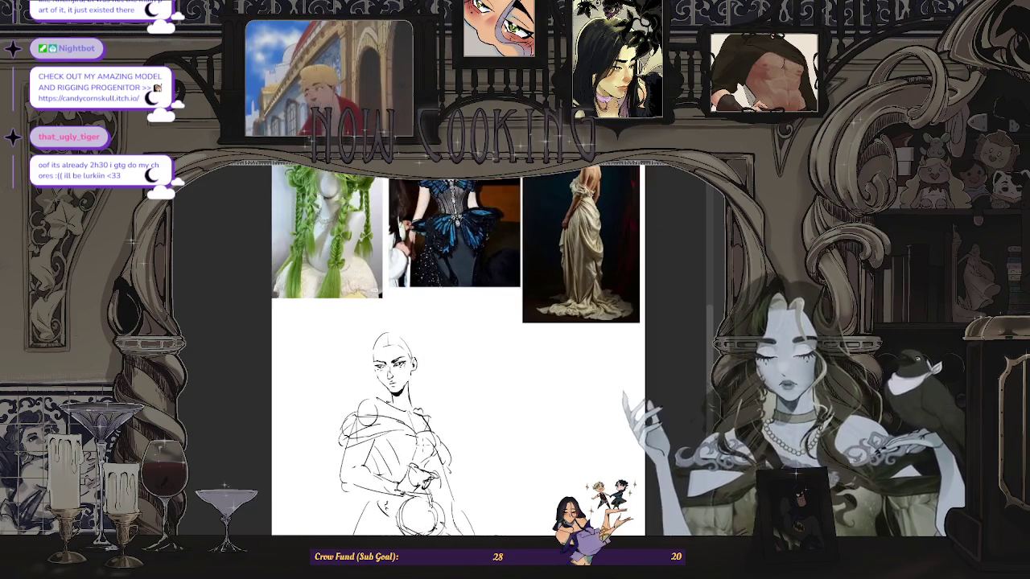
{"action": "scroll", "coordinate": [586, 236], "scroll_direction": "up", "scroll_amount": 1}
{"action": "scroll", "coordinate": [587, 236], "scroll_direction": "down", "scroll_amount": 2}
Step: Zoom over the references and gown sketch, then flip the view horizontally to check it
{"action": "scroll", "coordinate": [586, 236], "scroll_direction": "up", "scroll_amount": 1}
{"action": "scroll", "coordinate": [587, 235], "scroll_direction": "up", "scroll_amount": 1}
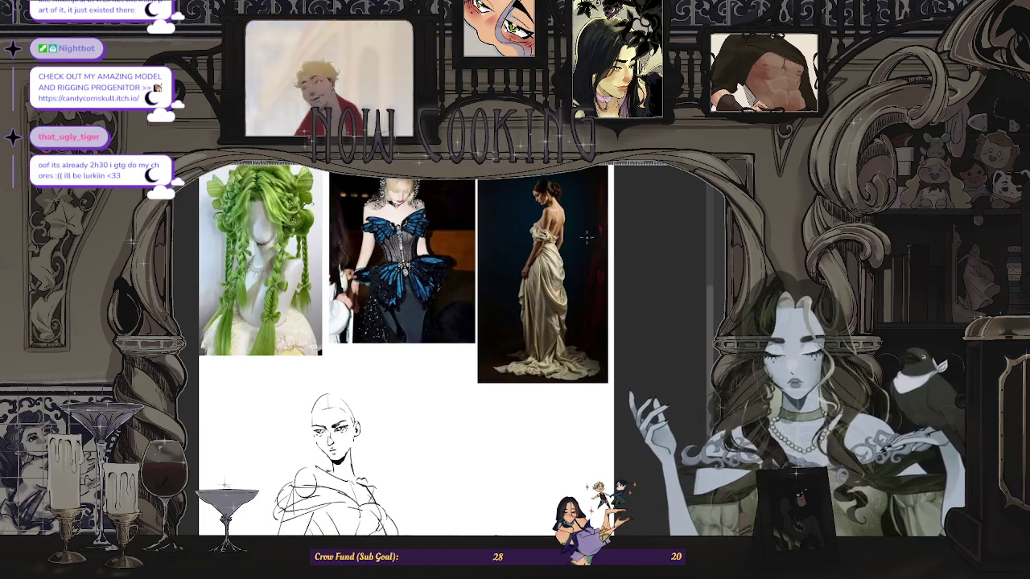
{"action": "scroll", "coordinate": [586, 235], "scroll_direction": "up", "scroll_amount": 1}
{"action": "scroll", "coordinate": [587, 236], "scroll_direction": "up", "scroll_amount": 2}
{"action": "scroll", "coordinate": [587, 241], "scroll_direction": "down", "scroll_amount": 1}
{"action": "scroll", "coordinate": [591, 253], "scroll_direction": "down", "scroll_amount": 2}
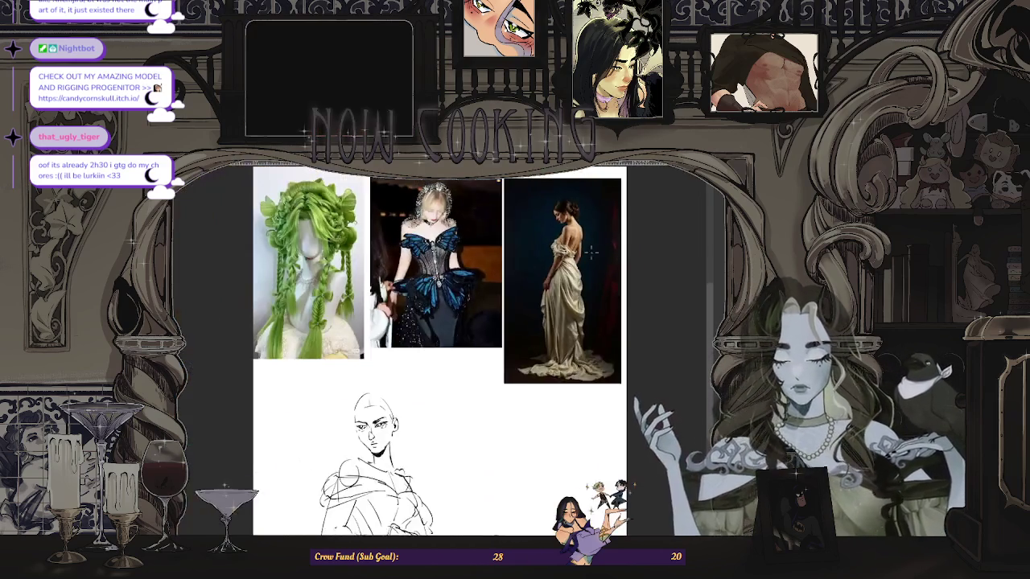
{"action": "scroll", "coordinate": [438, 385], "scroll_direction": "up", "scroll_amount": 1}
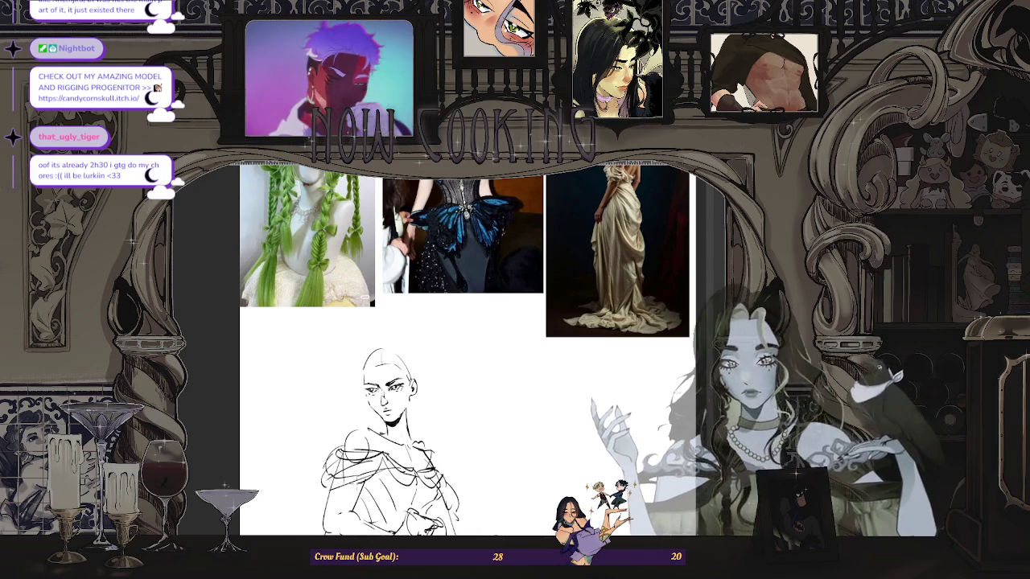
{"action": "scroll", "coordinate": [448, 420], "scroll_direction": "down", "scroll_amount": 2}
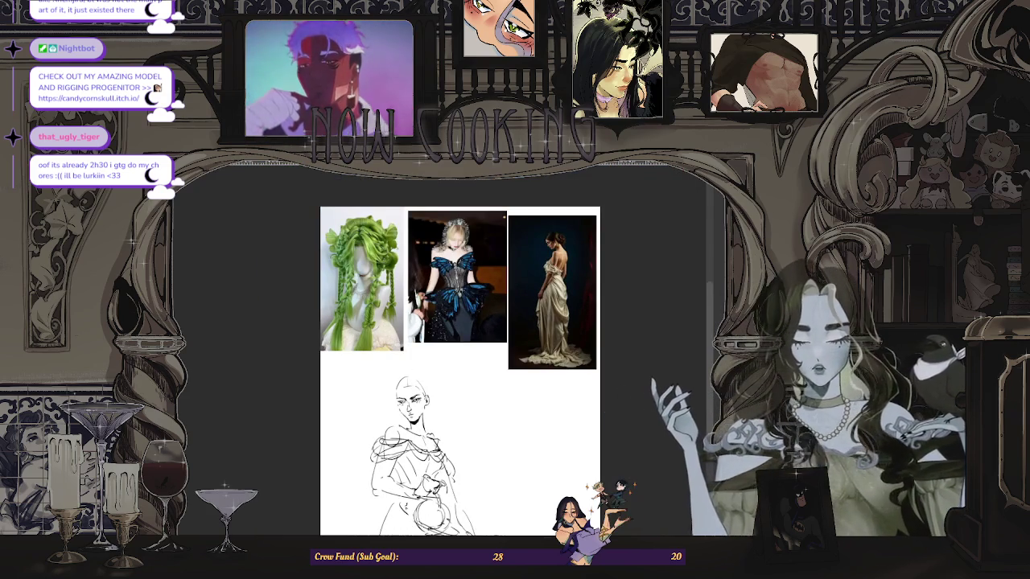
{"action": "key", "text": "m"}
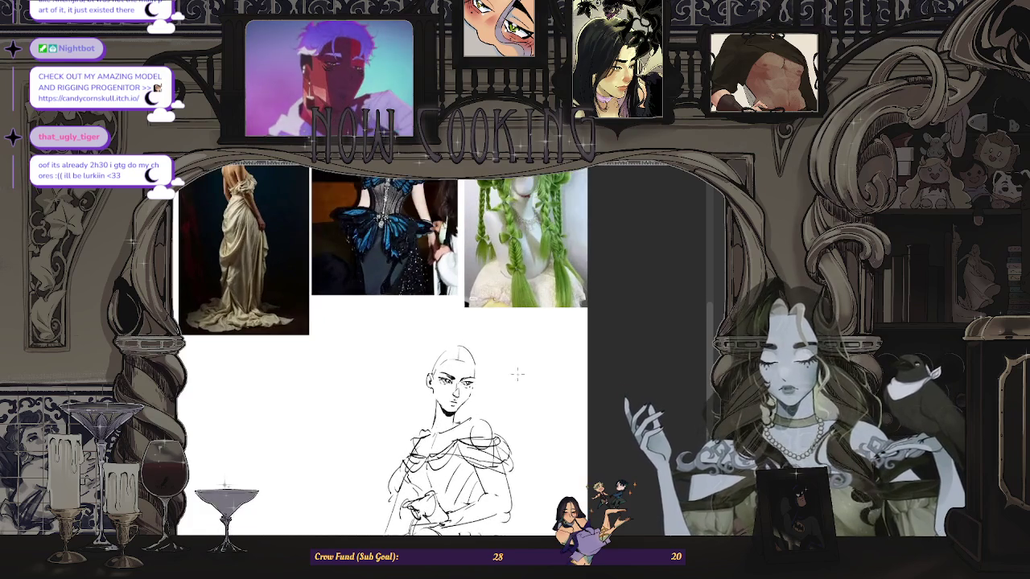
{"action": "scroll", "coordinate": [489, 304], "scroll_direction": "down", "scroll_amount": 1}
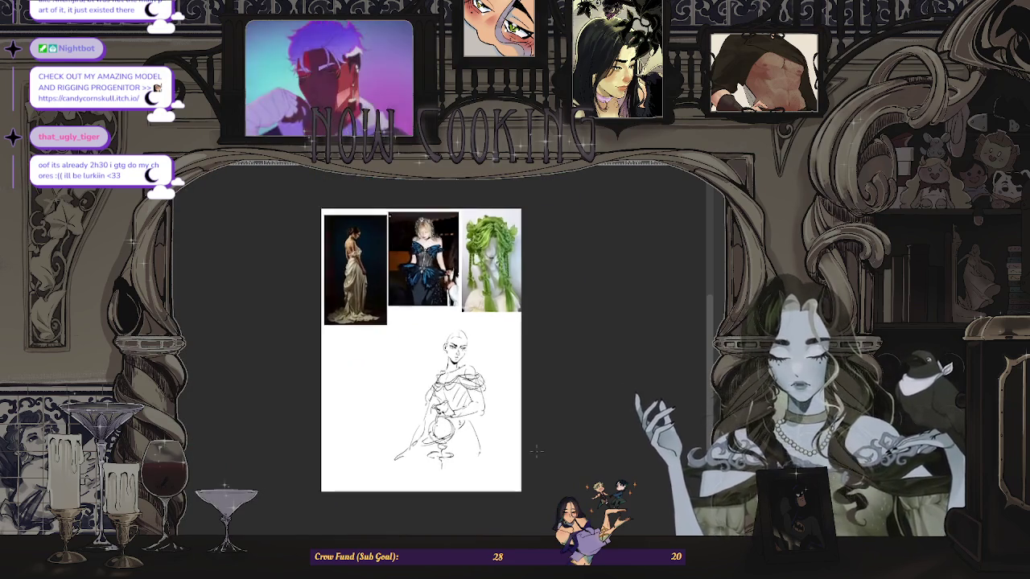
{"action": "scroll", "coordinate": [489, 304], "scroll_direction": "up", "scroll_amount": 1}
{"action": "scroll", "coordinate": [489, 304], "scroll_direction": "up", "scroll_amount": 1}
{"action": "scroll", "coordinate": [489, 304], "scroll_direction": "up", "scroll_amount": 1}
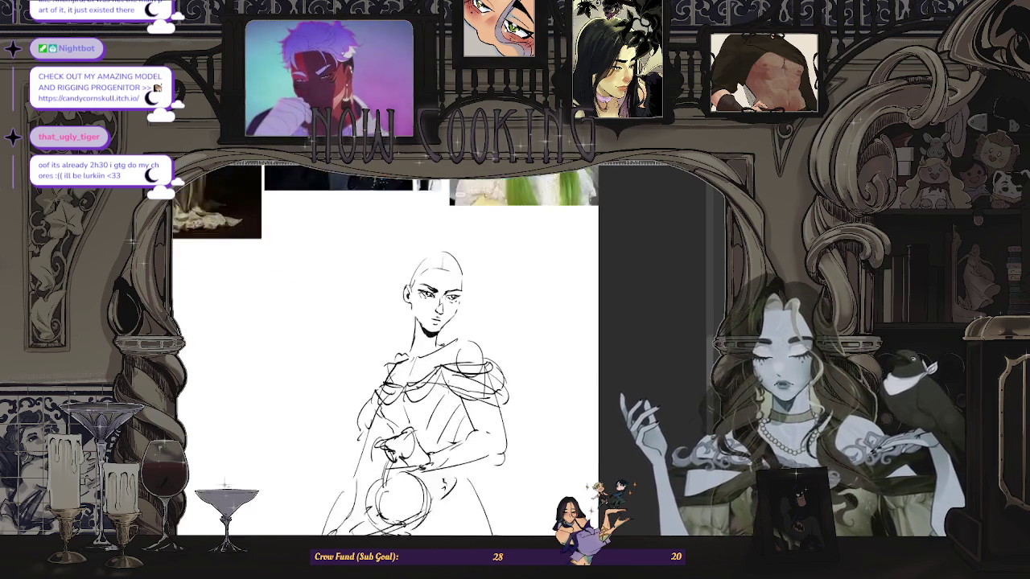
{"action": "scroll", "coordinate": [489, 304], "scroll_direction": "up", "scroll_amount": 1}
{"action": "scroll", "coordinate": [489, 304], "scroll_direction": "up", "scroll_amount": 1}
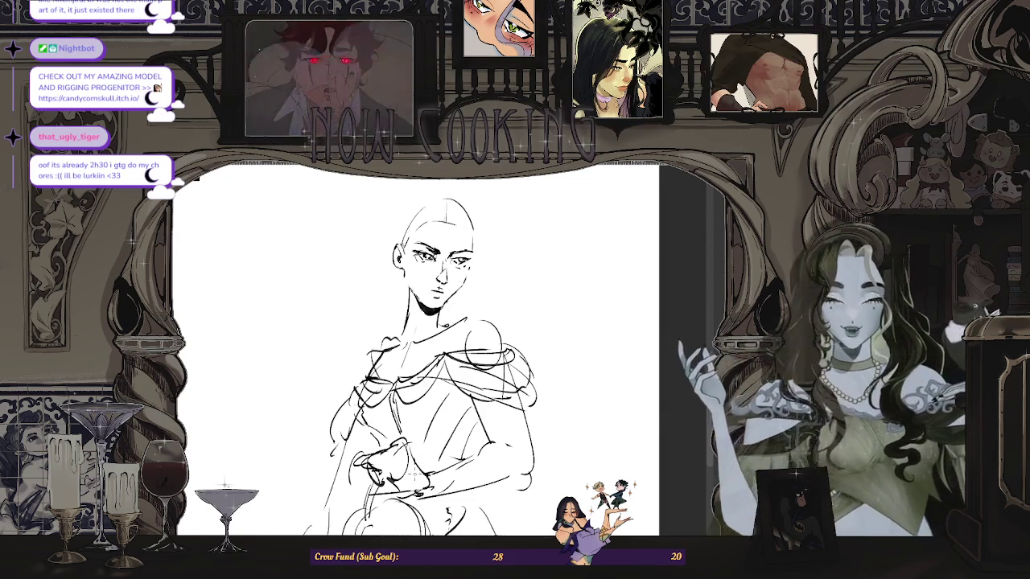
{"action": "key", "text": "ctrl+minus"}
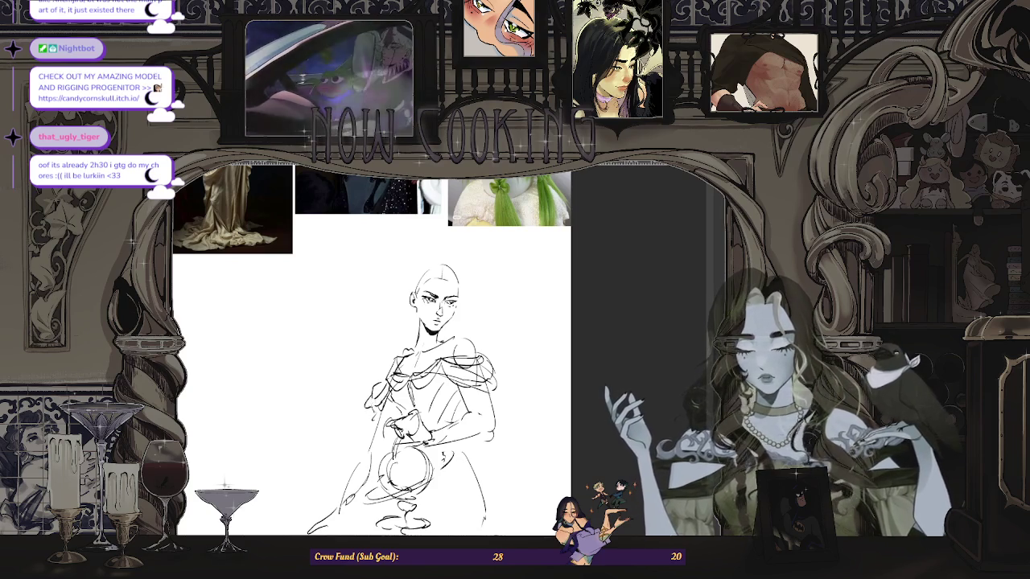
{"action": "scroll", "coordinate": [370, 346], "scroll_direction": "down", "scroll_amount": 2}
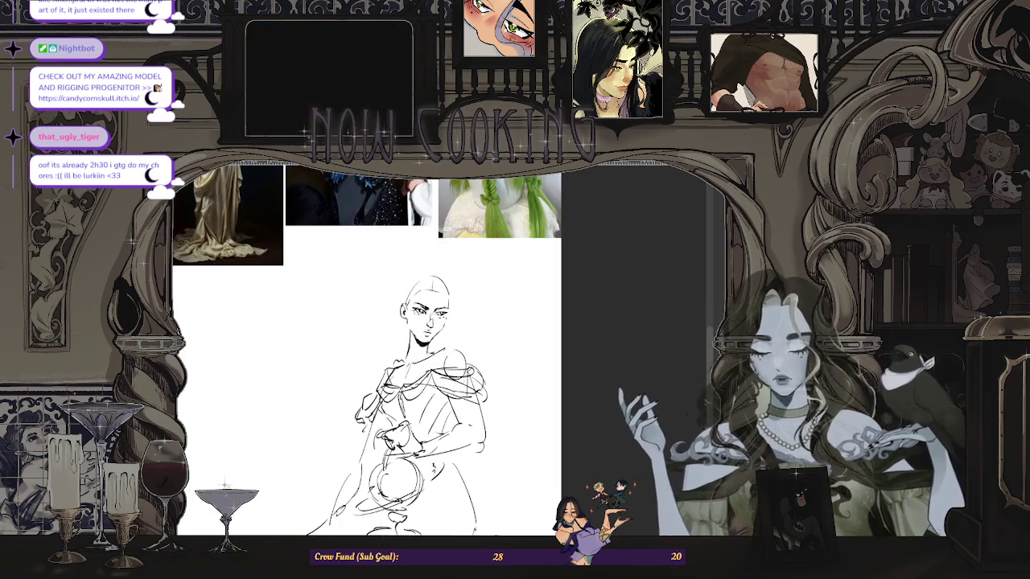
{"action": "left_click_drag", "start_coordinate": [457, 257], "coordinate": [457, 325]}
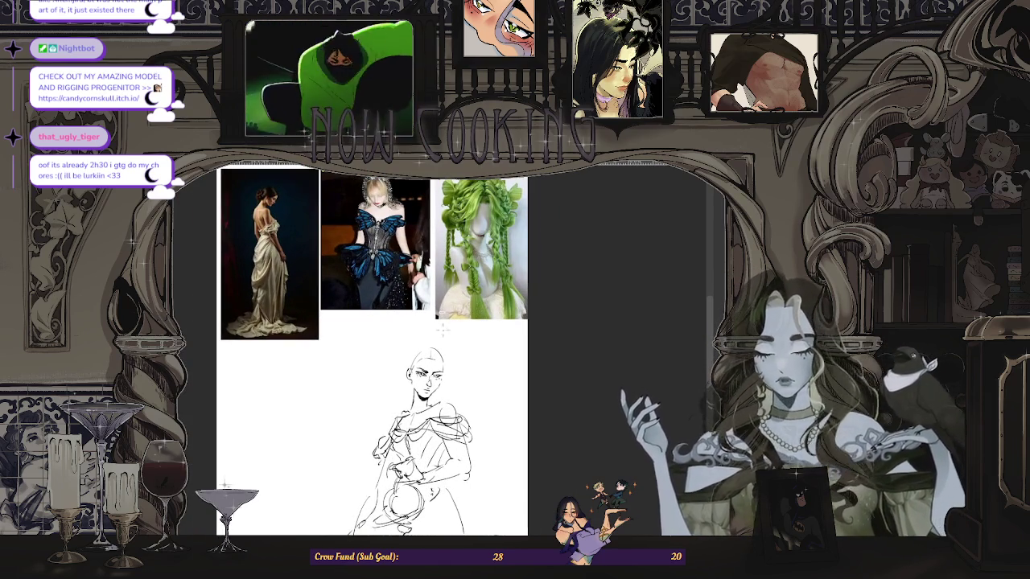
{"action": "scroll", "coordinate": [435, 312], "scroll_direction": "up", "scroll_amount": 1}
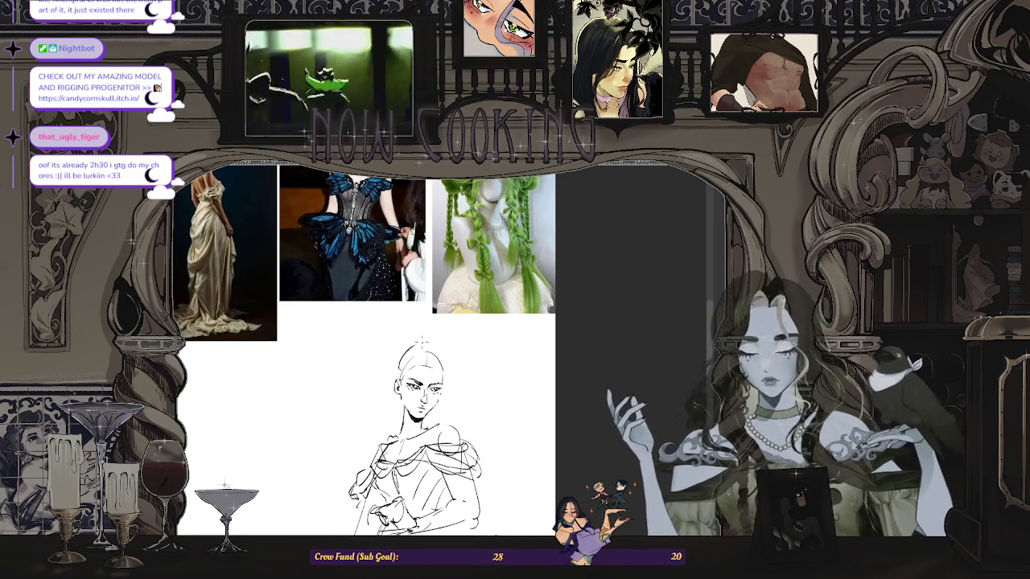
Step: Sketch a hair-volume stroke above the head, undo it, and zoom out to the whole figure
{"action": "left_click_drag", "start_coordinate": [397, 378], "coordinate": [431, 341]}
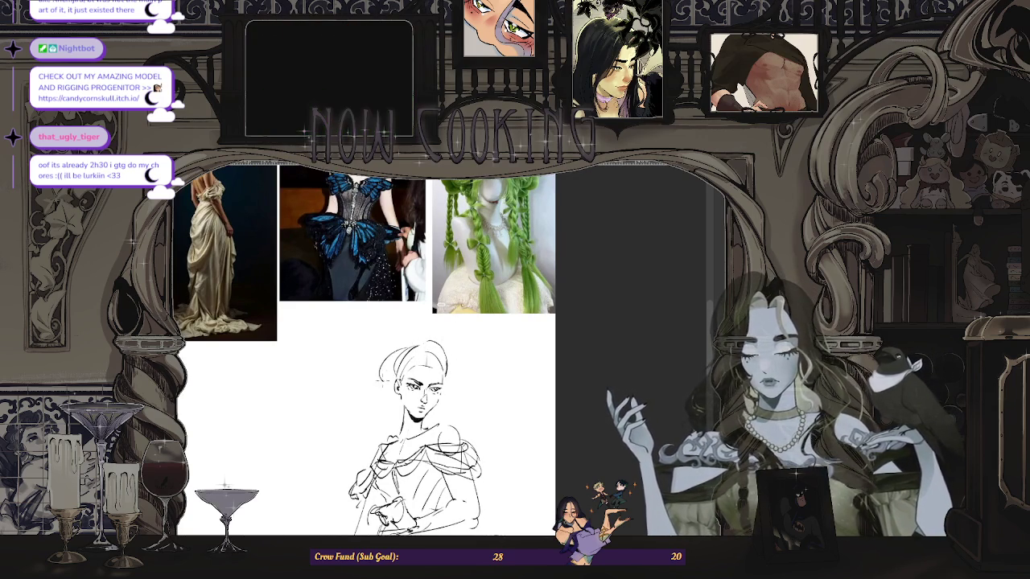
{"action": "key", "text": "ctrl+z"}
{"action": "key", "text": "ctrl+z"}
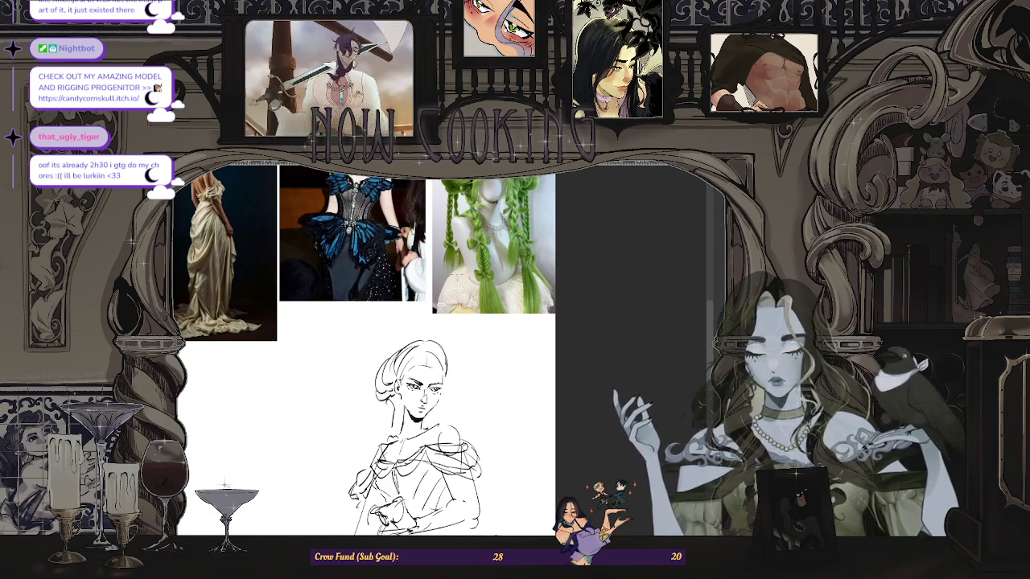
{"action": "scroll", "coordinate": [471, 356], "scroll_direction": "up", "scroll_amount": 2}
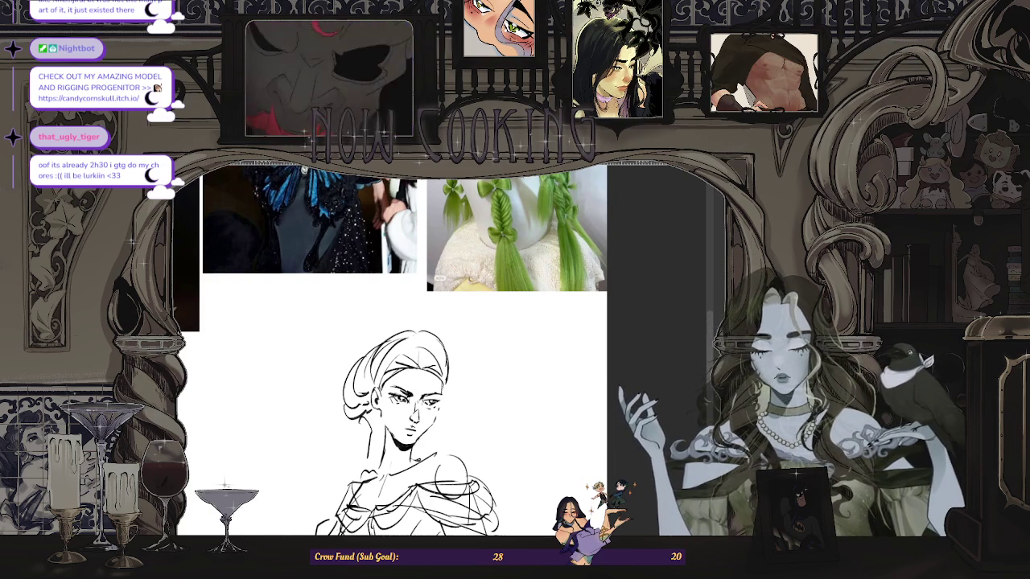
{"action": "key", "text": "ctrl+minus"}
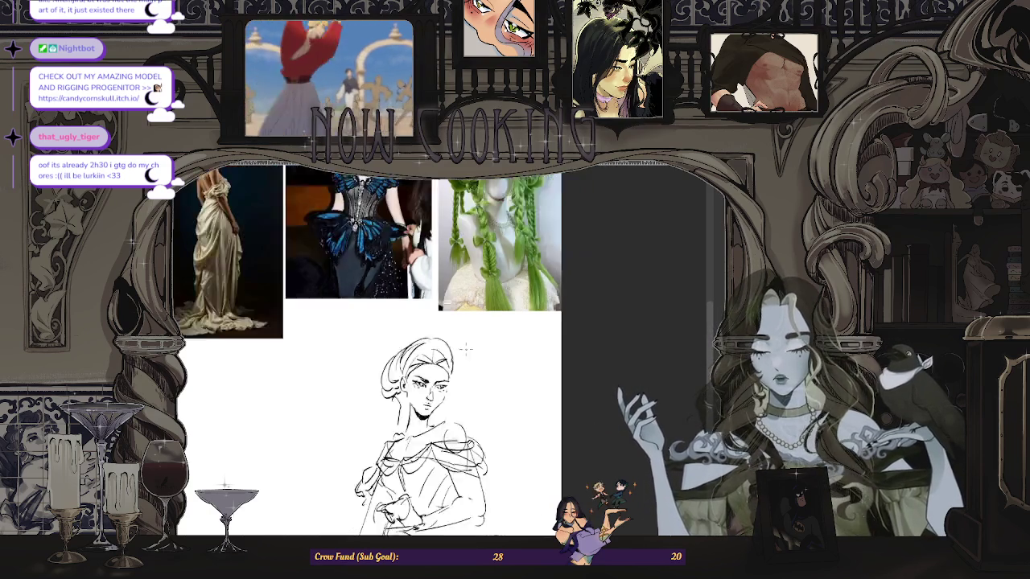
{"action": "key", "text": "ctrl+minus"}
Step: Mirror the view to check the updo hairstyle, then flip it back to normal
{"action": "key", "text": "m"}
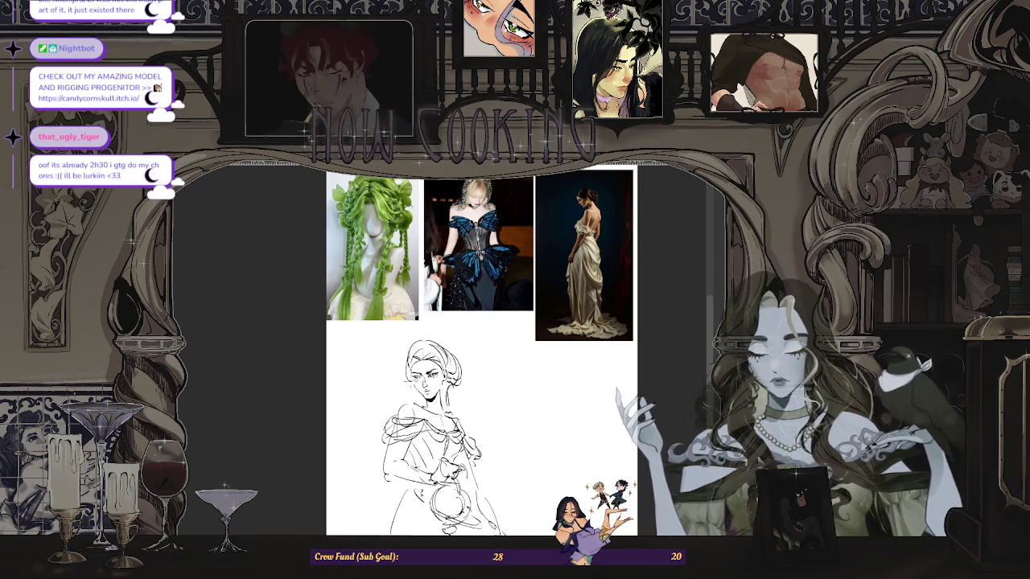
{"action": "scroll", "coordinate": [434, 358], "scroll_direction": "up", "scroll_amount": 2}
{"action": "scroll", "coordinate": [434, 358], "scroll_direction": "up", "scroll_amount": 2}
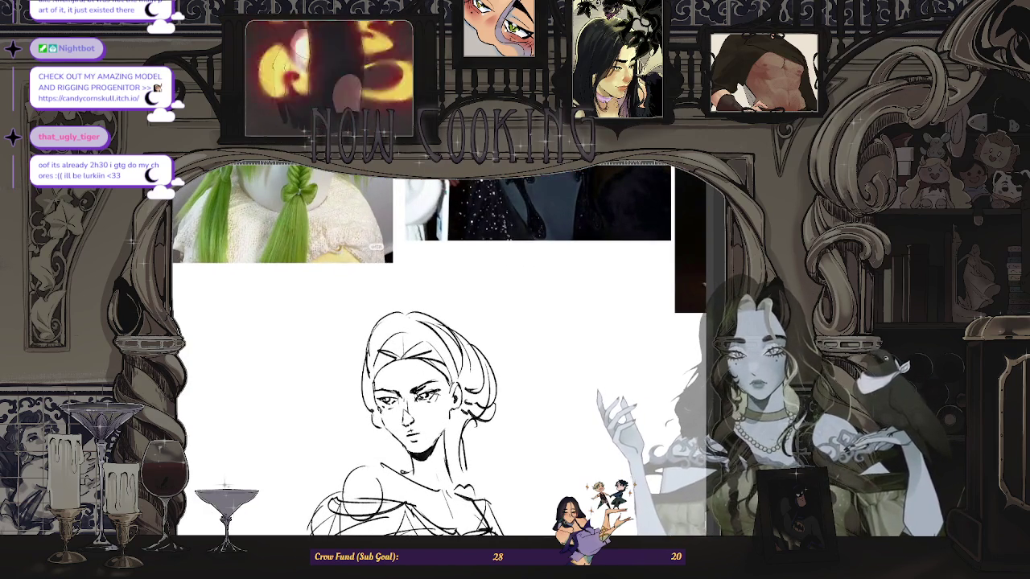
{"action": "scroll", "coordinate": [434, 402], "scroll_direction": "up", "scroll_amount": 1}
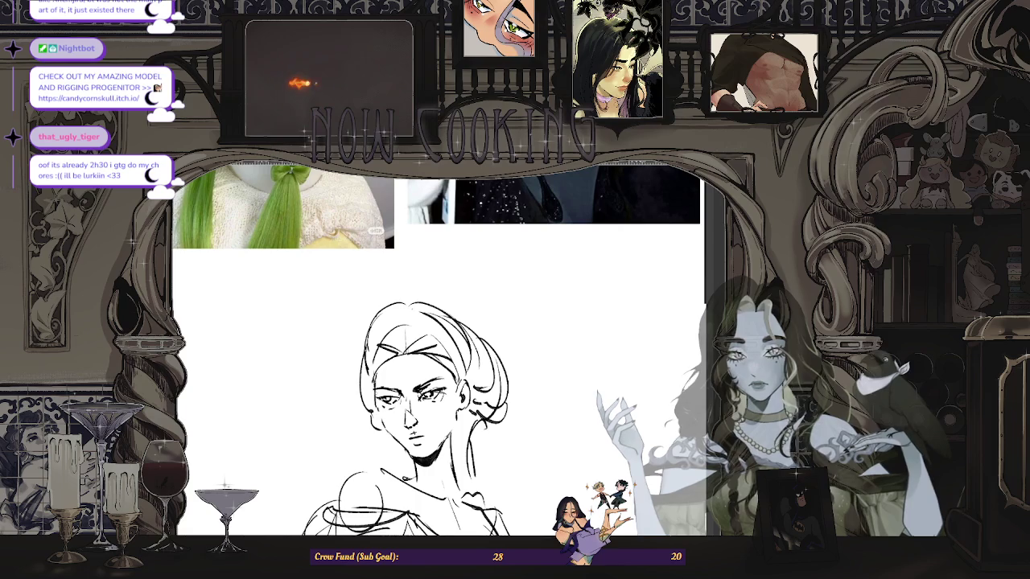
{"action": "scroll", "coordinate": [513, 347], "scroll_direction": "down", "scroll_amount": 2}
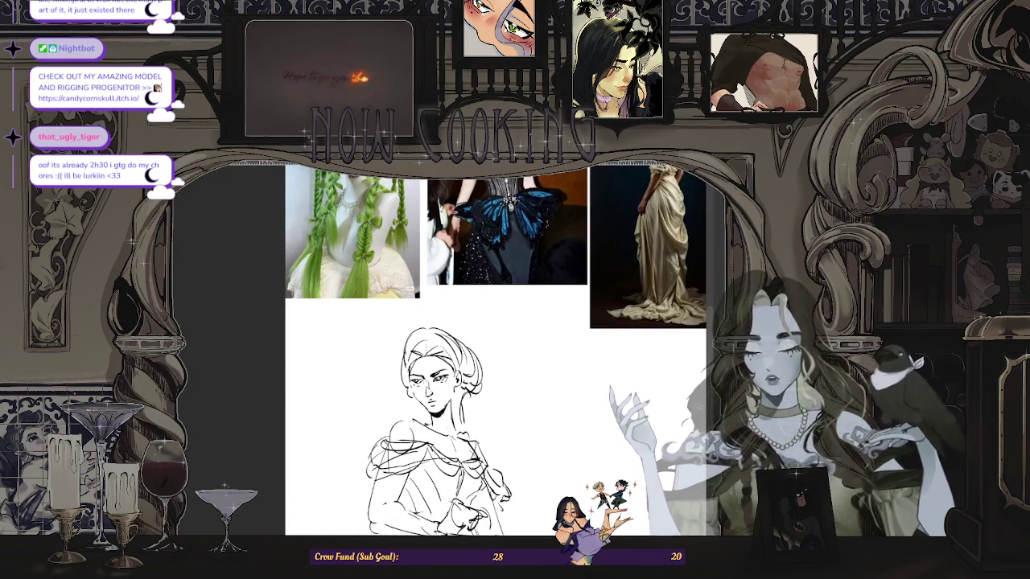
{"action": "key", "text": "m"}
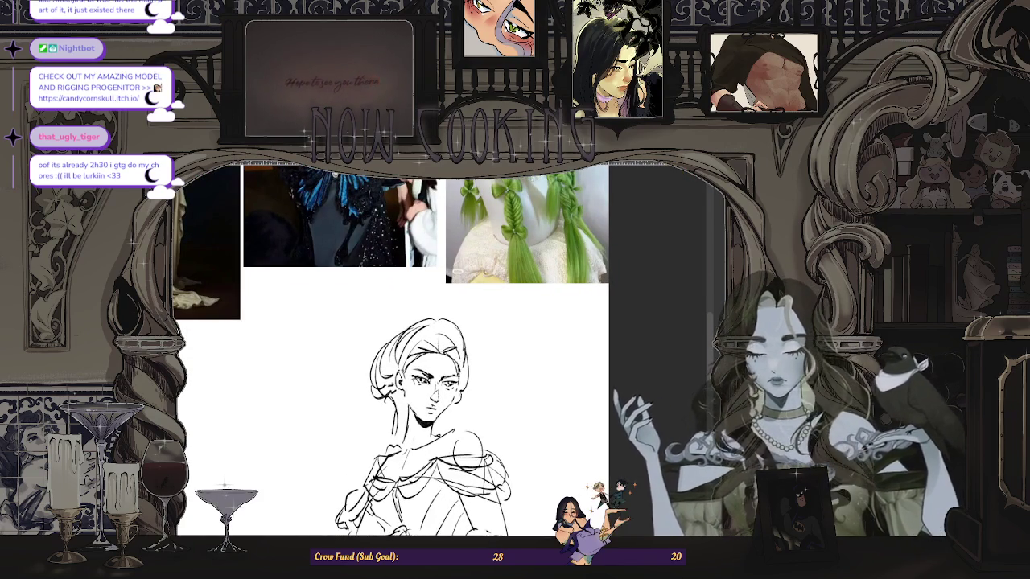
{"action": "scroll", "coordinate": [435, 362], "scroll_direction": "up", "scroll_amount": 1}
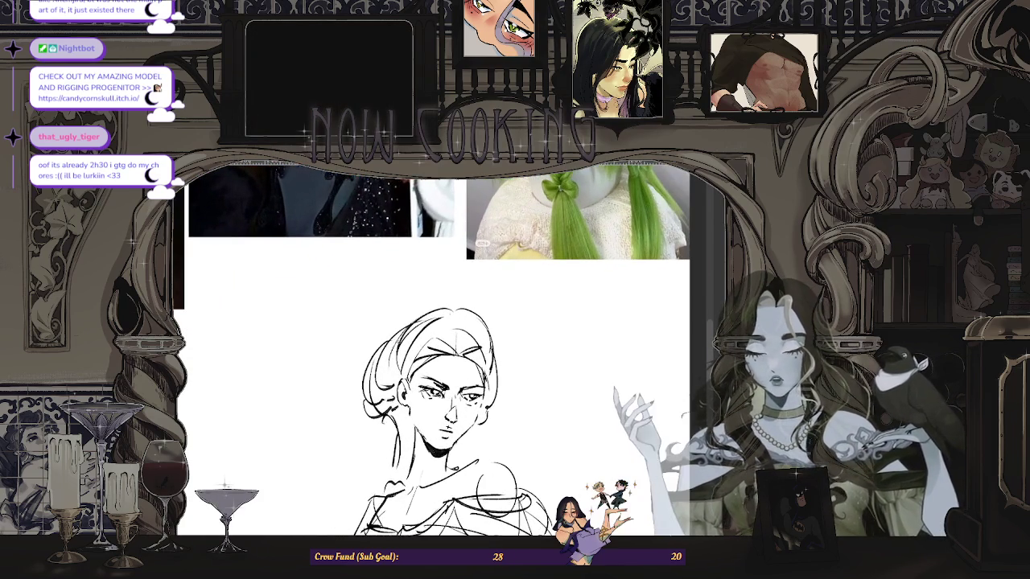
Step: Zoom in on the updo to sketch braid-like strokes around its crown
{"action": "scroll", "coordinate": [444, 375], "scroll_direction": "down", "scroll_amount": 2}
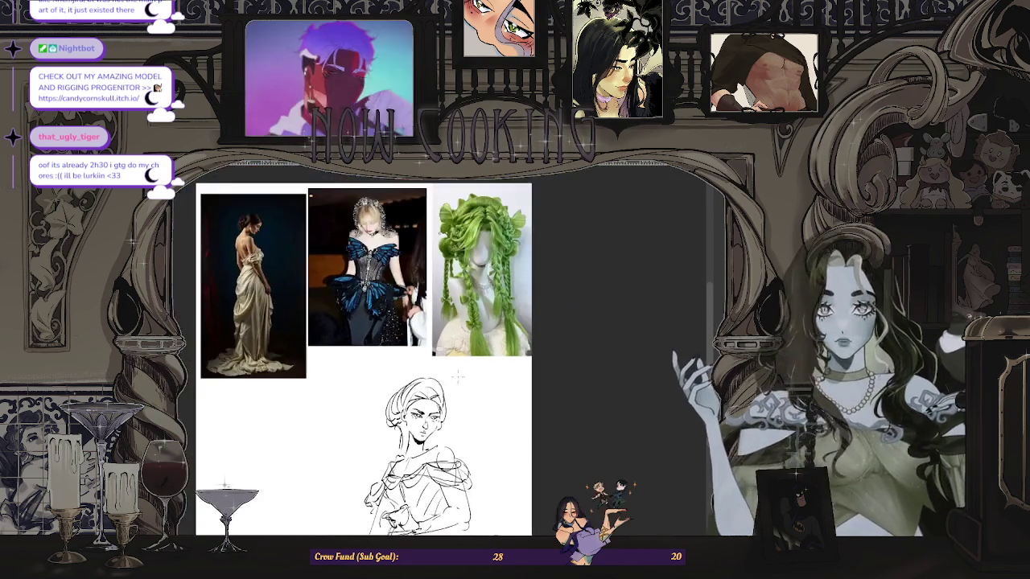
{"action": "scroll", "coordinate": [443, 376], "scroll_direction": "up", "scroll_amount": 1}
{"action": "scroll", "coordinate": [444, 376], "scroll_direction": "up", "scroll_amount": 1}
{"action": "scroll", "coordinate": [442, 380], "scroll_direction": "down", "scroll_amount": 1}
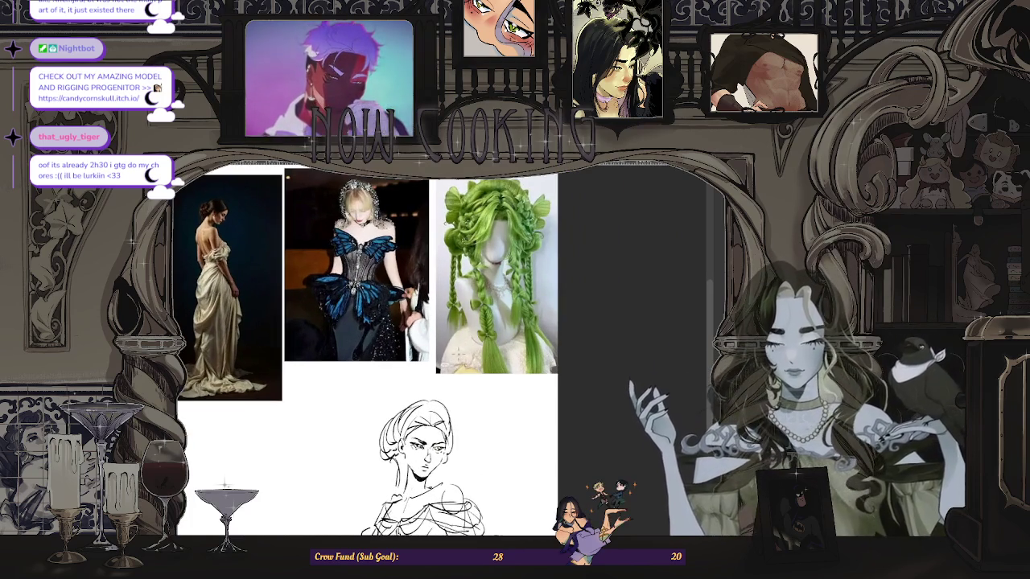
{"action": "scroll", "coordinate": [439, 387], "scroll_direction": "up", "scroll_amount": 1}
{"action": "scroll", "coordinate": [439, 387], "scroll_direction": "up", "scroll_amount": 1}
{"action": "scroll", "coordinate": [439, 387], "scroll_direction": "up", "scroll_amount": 1}
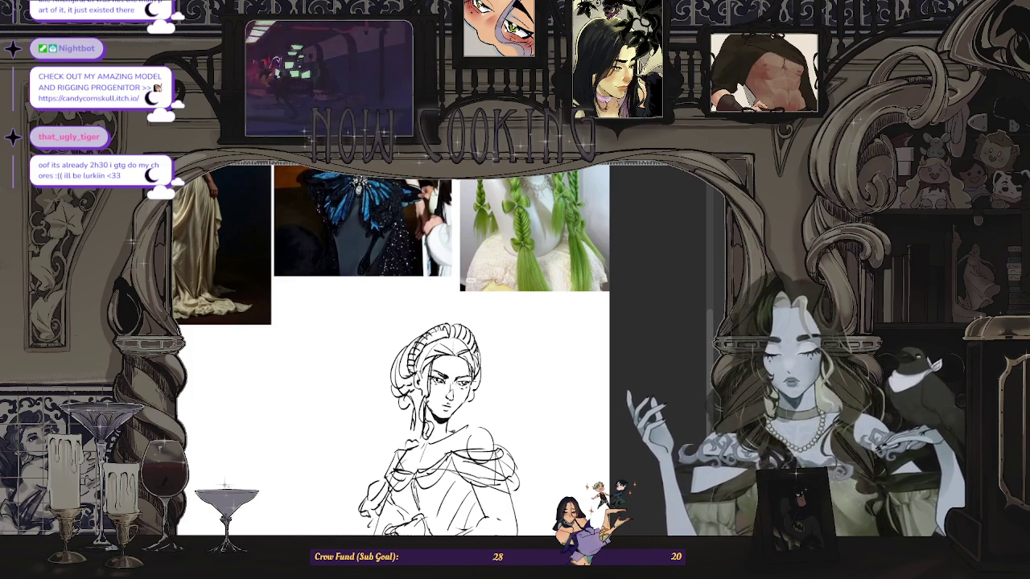
Step: Zoom out, mirror the view with H to check the sketch, then zoom back in
{"action": "key", "text": "ctrl+minus"}
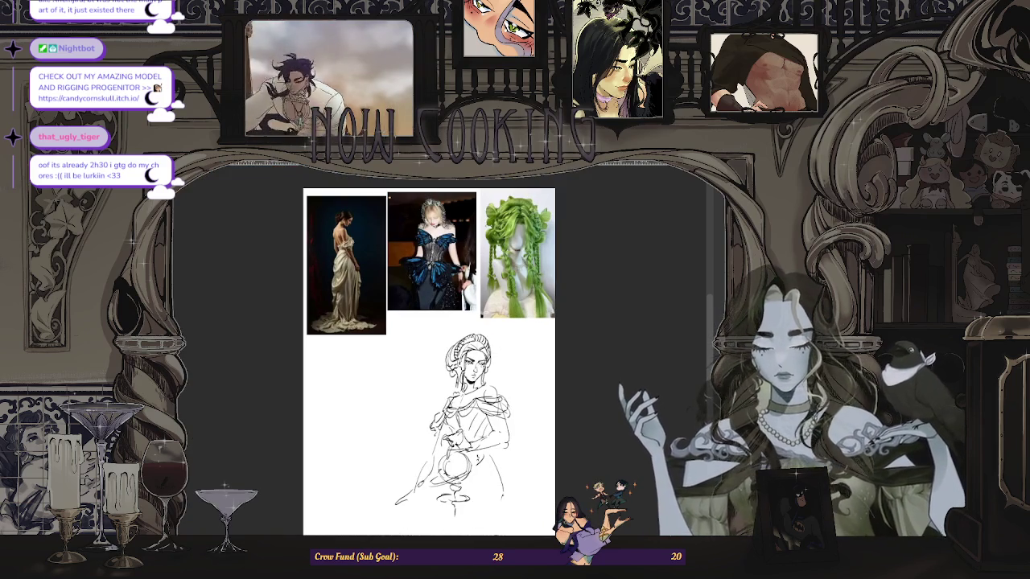
{"action": "key", "text": "h"}
{"action": "key", "text": "ctrl+plus"}
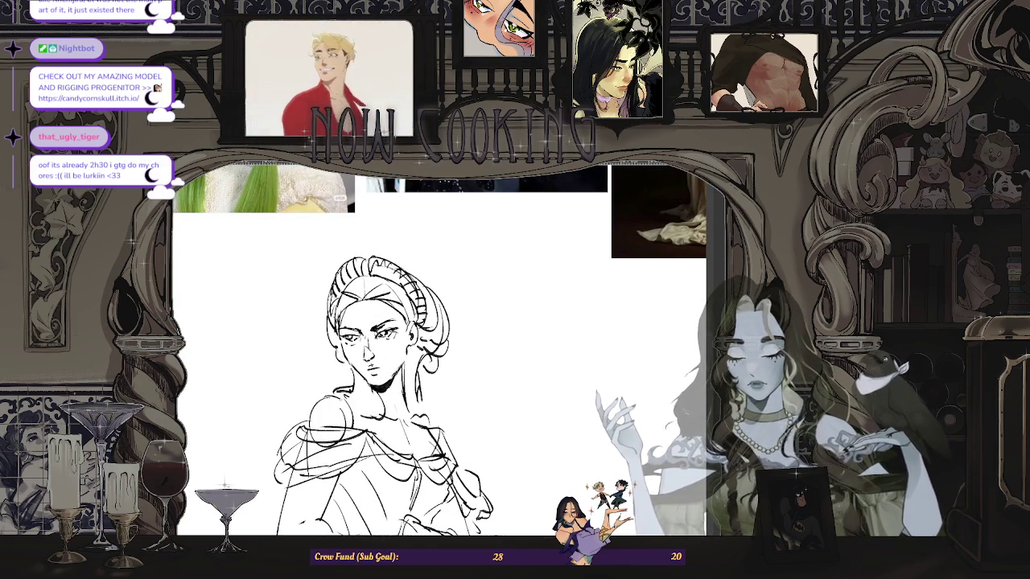
{"action": "key", "text": "ctrl+0"}
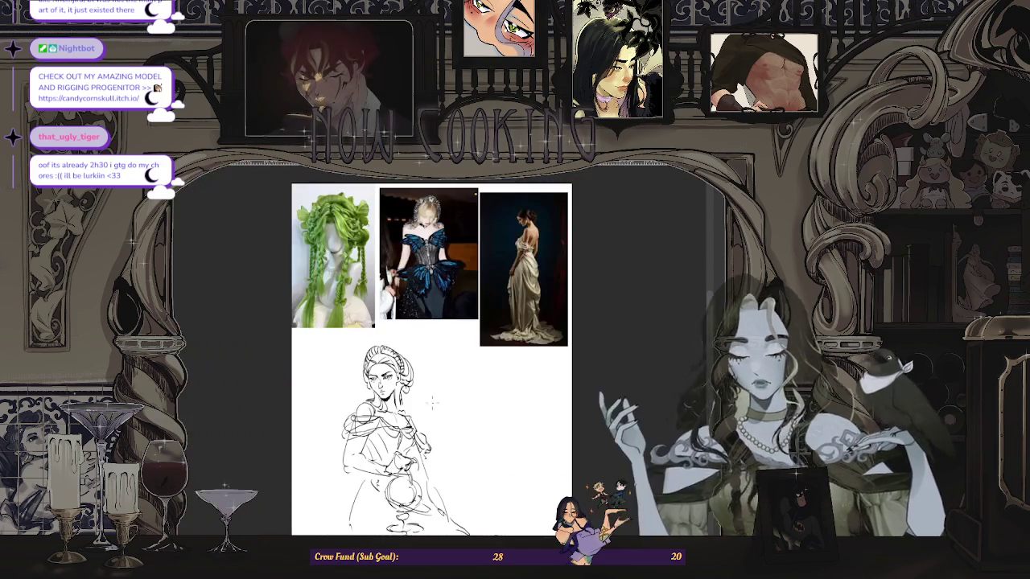
{"action": "key", "text": "ctrl+plus"}
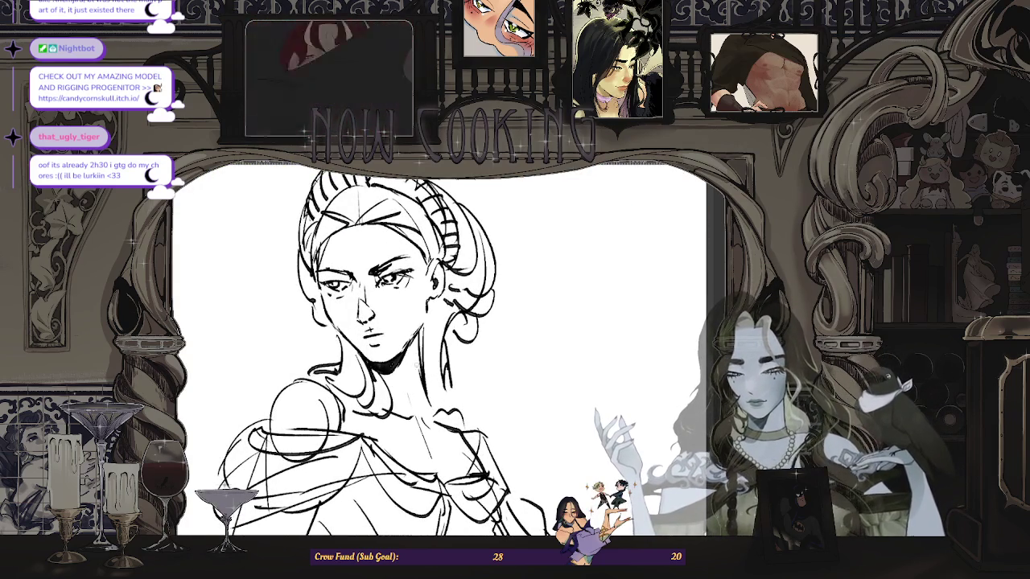
{"action": "key", "text": "ctrl+minus"}
{"action": "key", "text": "ctrl+minus"}
{"action": "key", "text": "ctrl+minus"}
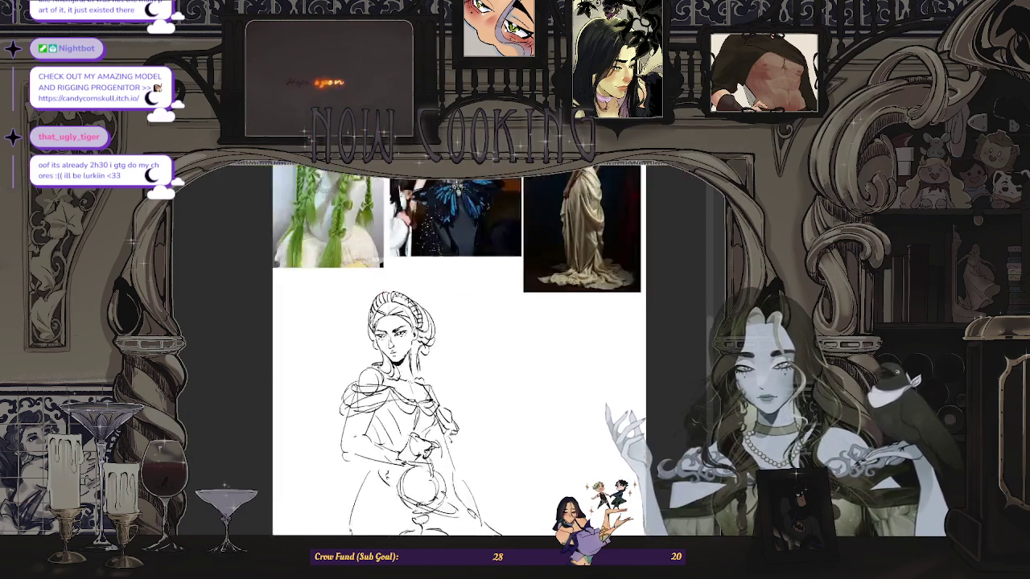
{"action": "key", "text": "ctrl+minus"}
{"action": "key", "text": "ctrl+plus"}
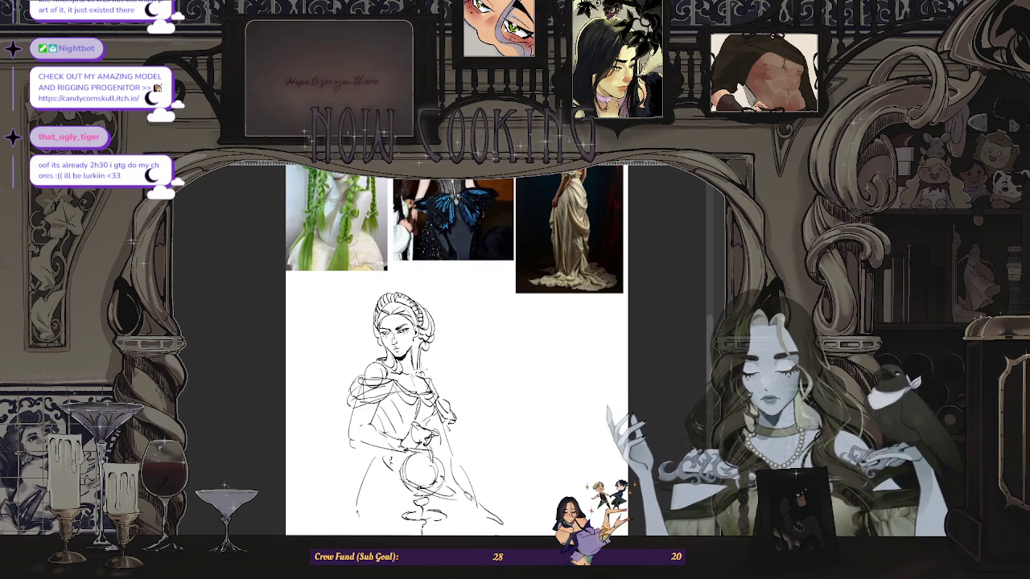
{"action": "key", "text": "ctrl+minus"}
{"action": "key", "text": "ctrl+plus"}
{"action": "key", "text": "ctrl+plus"}
{"action": "key", "text": "ctrl+minus"}
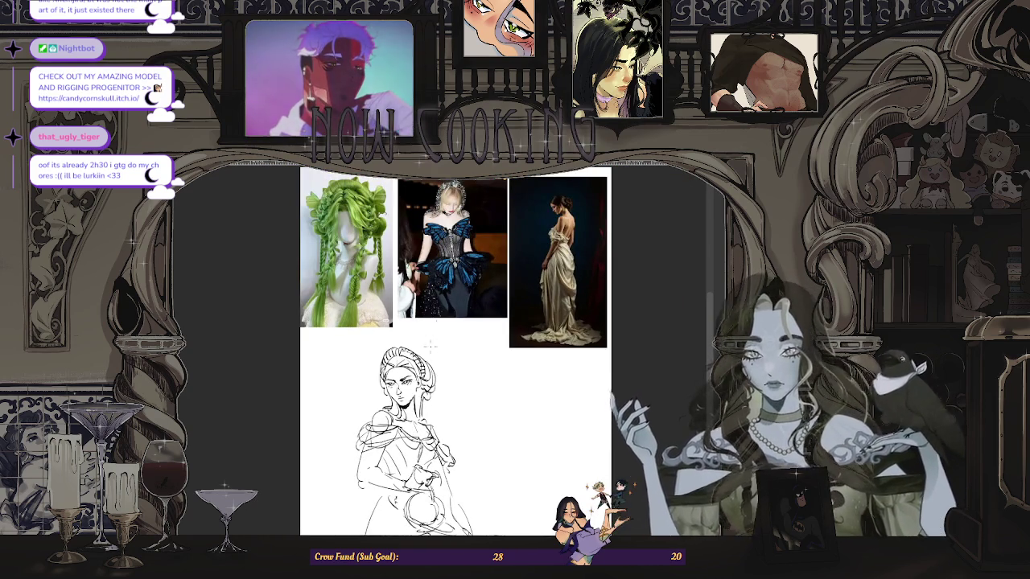
{"action": "key", "text": "ctrl+plus"}
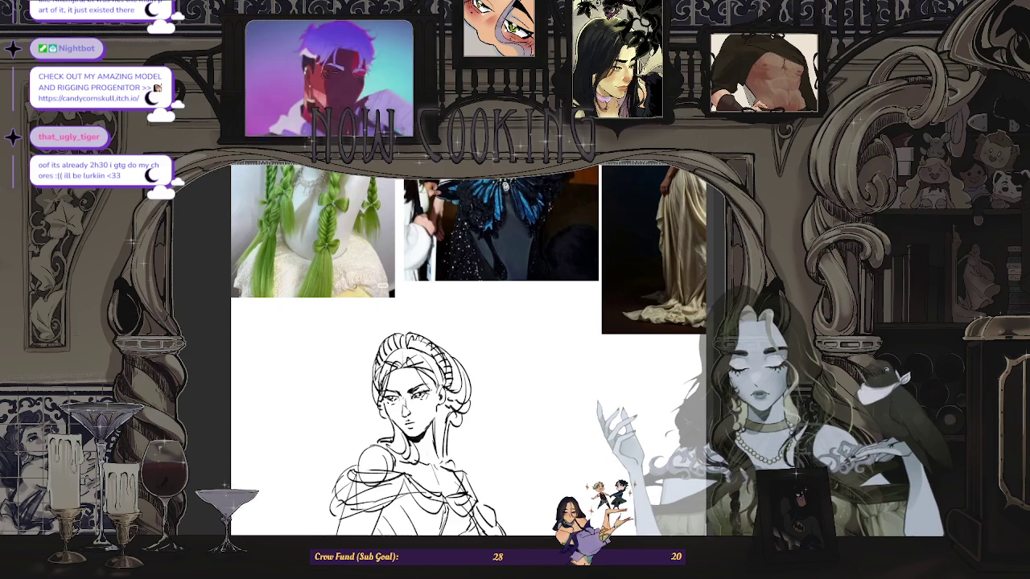
{"action": "scroll", "coordinate": [479, 352], "scroll_direction": "down", "scroll_amount": 3}
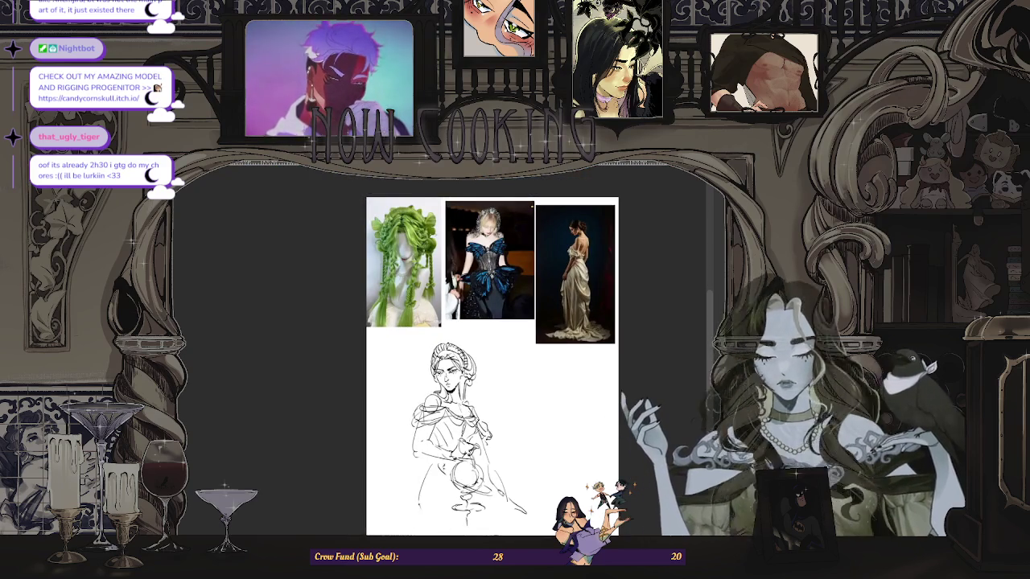
{"action": "key", "text": "h"}
{"action": "scroll", "coordinate": [425, 382], "scroll_direction": "up", "scroll_amount": 3}
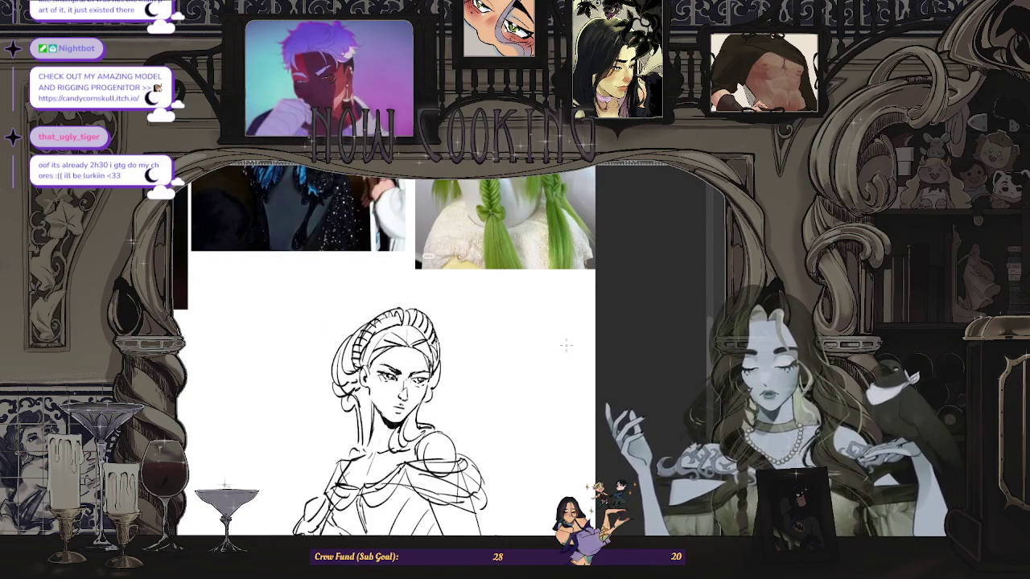
{"action": "scroll", "coordinate": [566, 346], "scroll_direction": "down", "scroll_amount": 2}
{"action": "scroll", "coordinate": [567, 354], "scroll_direction": "down", "scroll_amount": 1}
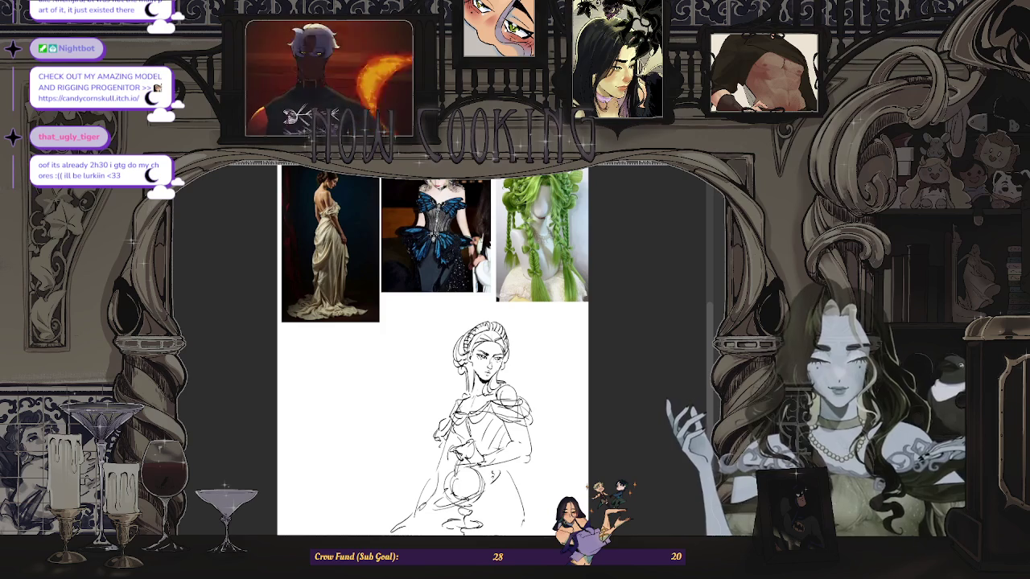
{"action": "scroll", "coordinate": [480, 354], "scroll_direction": "down", "scroll_amount": 1}
{"action": "scroll", "coordinate": [479, 355], "scroll_direction": "up", "scroll_amount": 3}
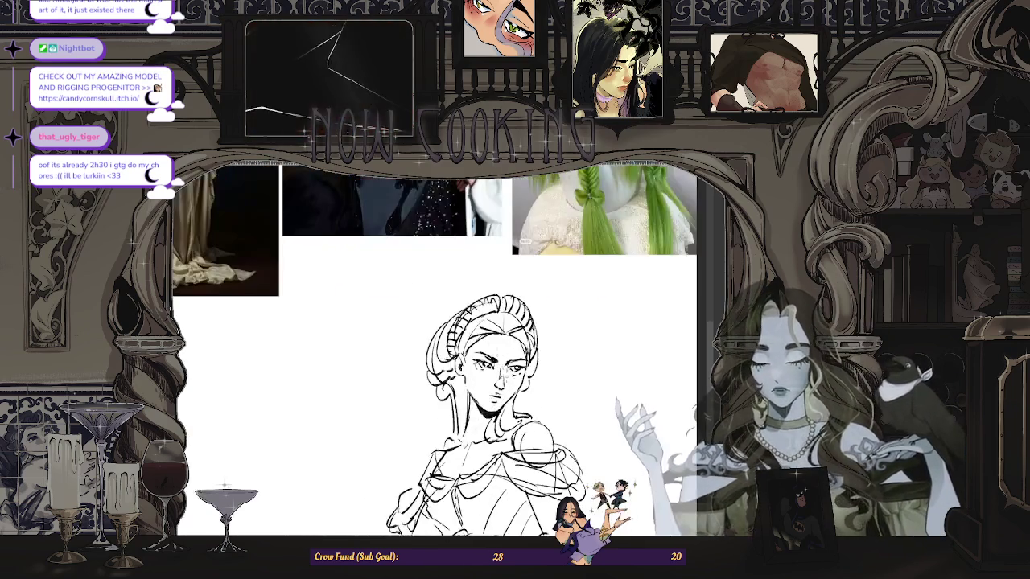
{"action": "scroll", "coordinate": [480, 354], "scroll_direction": "down", "scroll_amount": 1}
{"action": "scroll", "coordinate": [479, 354], "scroll_direction": "down", "scroll_amount": 1}
{"action": "scroll", "coordinate": [480, 354], "scroll_direction": "down", "scroll_amount": 1}
{"action": "scroll", "coordinate": [480, 354], "scroll_direction": "down", "scroll_amount": 1}
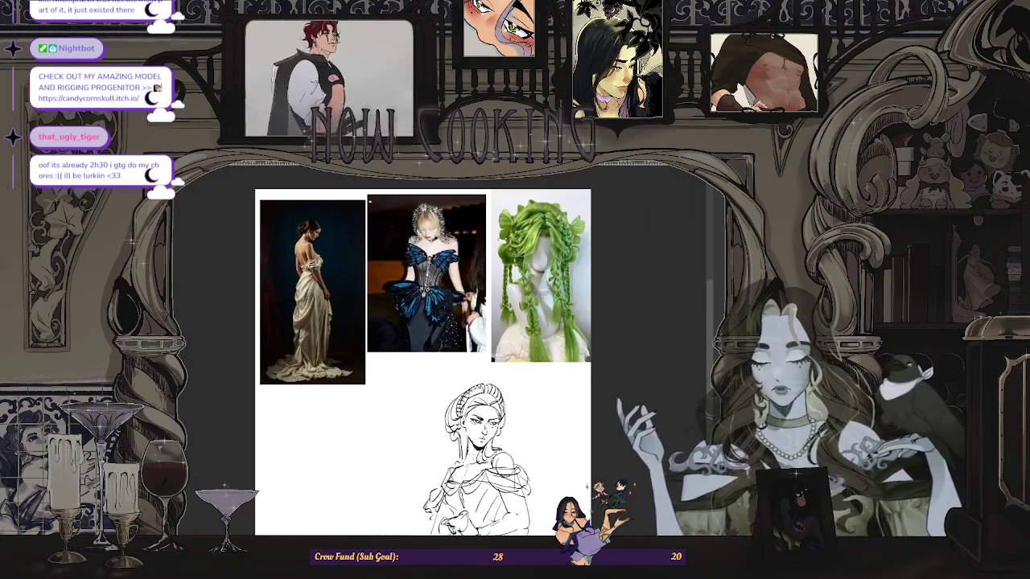
{"action": "scroll", "coordinate": [481, 403], "scroll_direction": "up", "scroll_amount": 1}
{"action": "scroll", "coordinate": [480, 402], "scroll_direction": "down", "scroll_amount": 1}
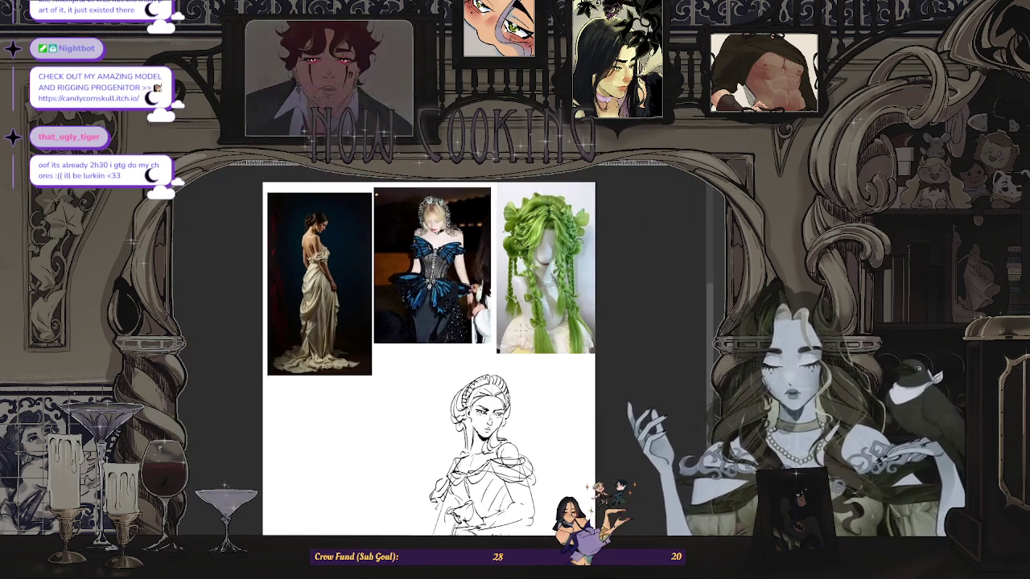
{"action": "scroll", "coordinate": [480, 402], "scroll_direction": "up", "scroll_amount": 2}
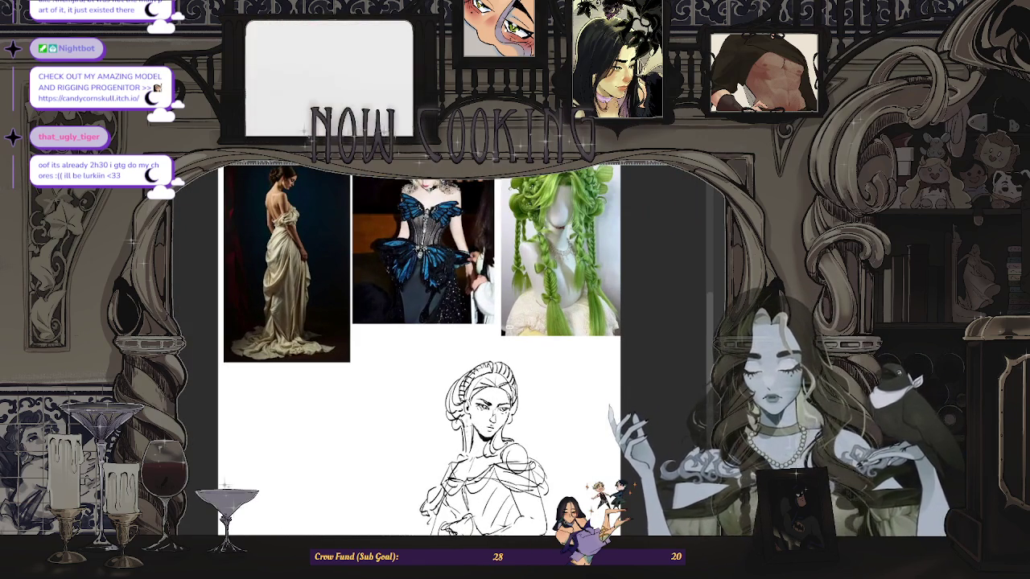
{"action": "scroll", "coordinate": [481, 402], "scroll_direction": "up", "scroll_amount": 1}
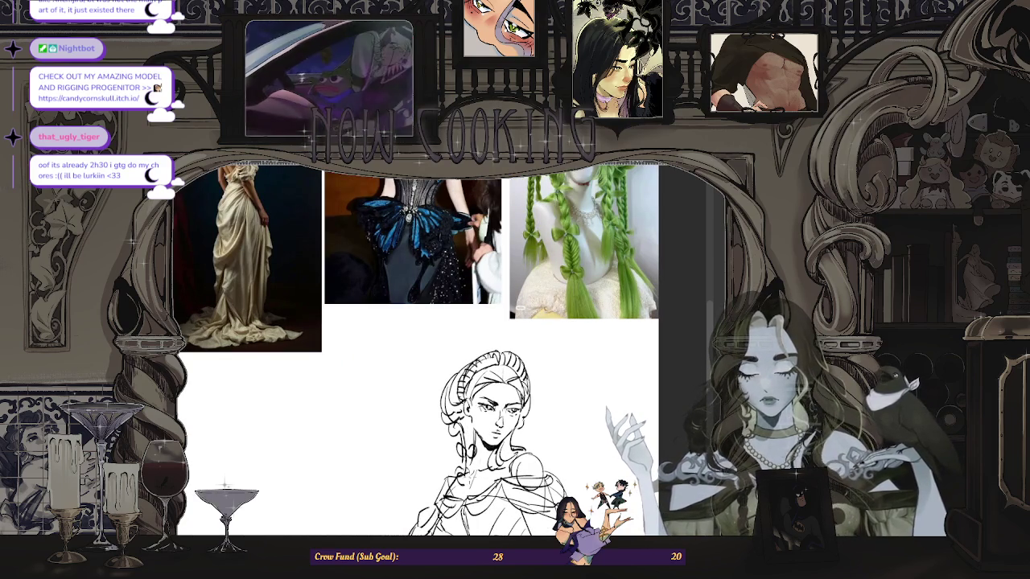
{"action": "scroll", "coordinate": [492, 475], "scroll_direction": "down", "scroll_amount": 1}
{"action": "scroll", "coordinate": [493, 475], "scroll_direction": "down", "scroll_amount": 1}
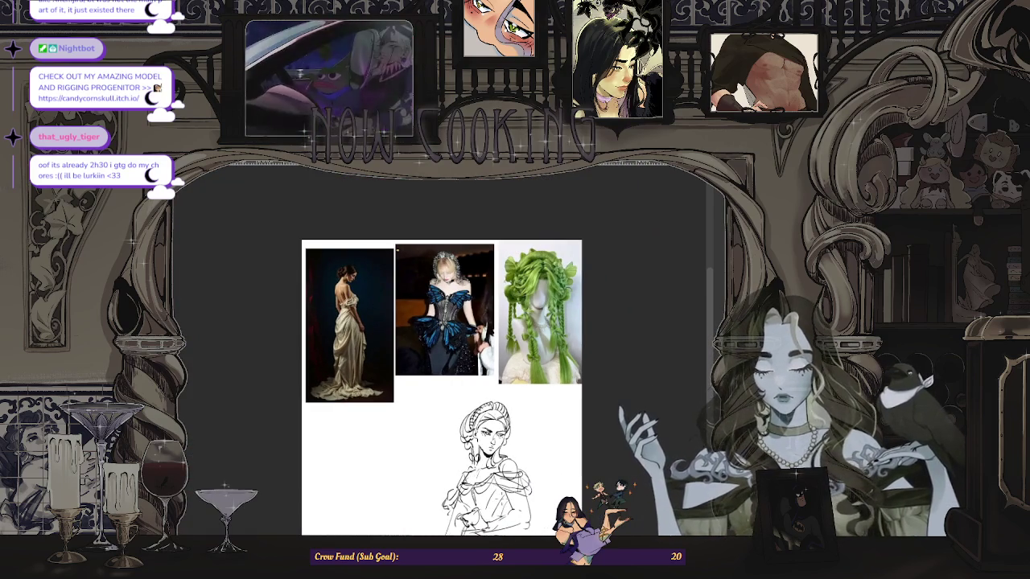
{"action": "scroll", "coordinate": [550, 313], "scroll_direction": "up", "scroll_amount": 3}
{"action": "scroll", "coordinate": [550, 312], "scroll_direction": "up", "scroll_amount": 1}
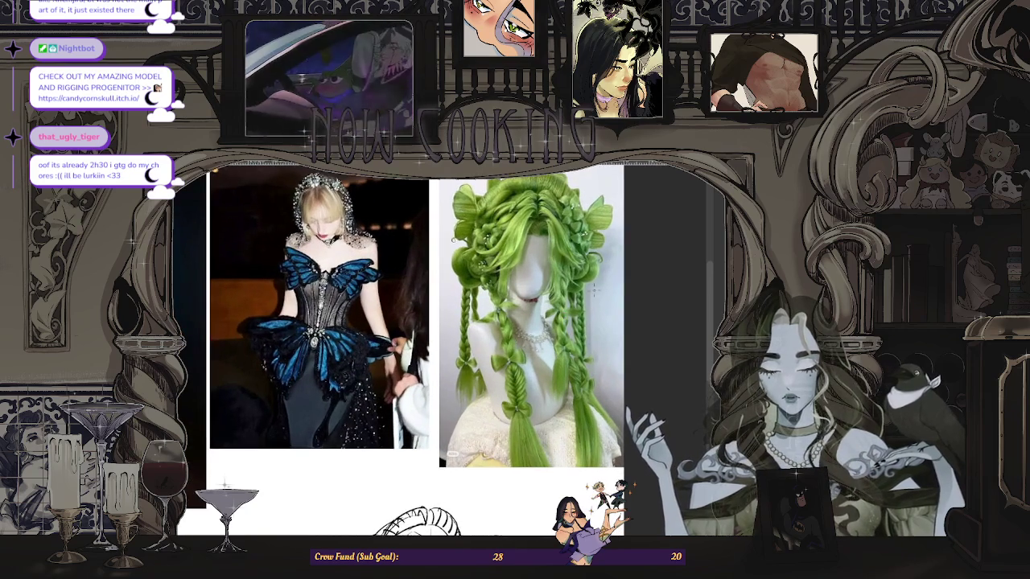
{"action": "scroll", "coordinate": [589, 291], "scroll_direction": "down", "scroll_amount": 2}
{"action": "scroll", "coordinate": [547, 386], "scroll_direction": "up", "scroll_amount": 1}
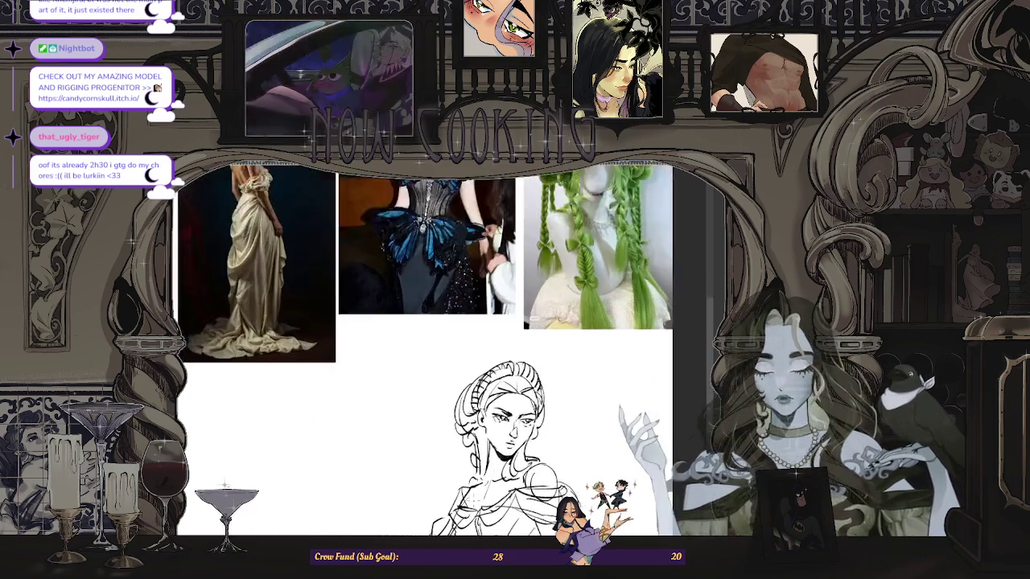
{"action": "scroll", "coordinate": [547, 386], "scroll_direction": "up", "scroll_amount": 1}
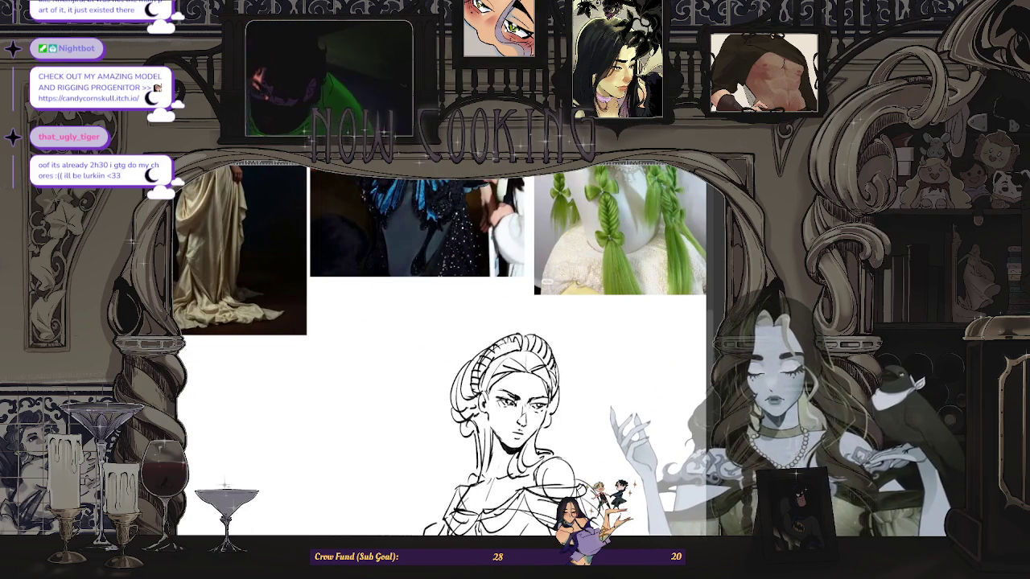
{"action": "scroll", "coordinate": [499, 395], "scroll_direction": "down", "scroll_amount": 2}
{"action": "scroll", "coordinate": [479, 451], "scroll_direction": "up", "scroll_amount": 1}
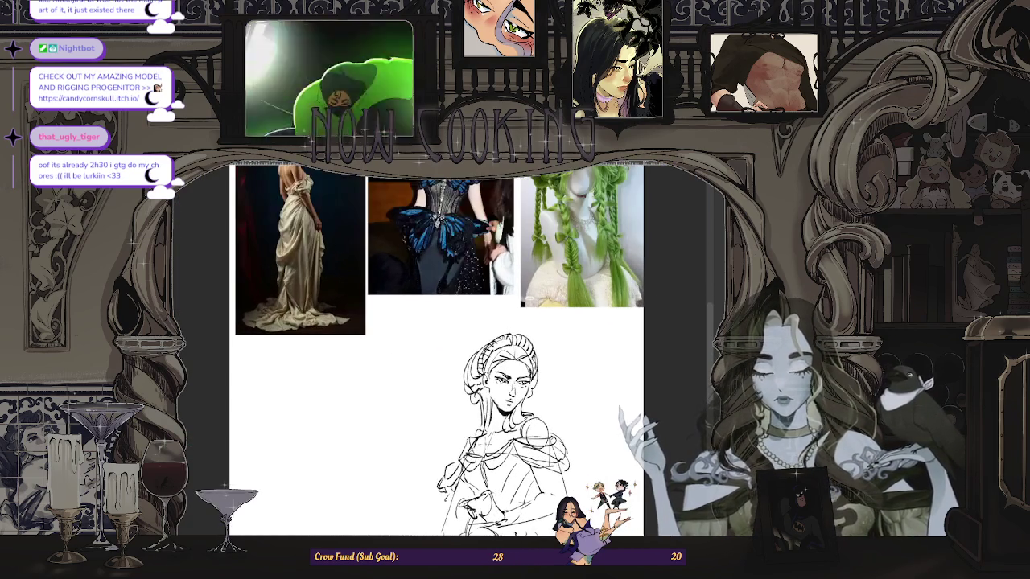
{"action": "scroll", "coordinate": [526, 354], "scroll_direction": "down", "scroll_amount": 2}
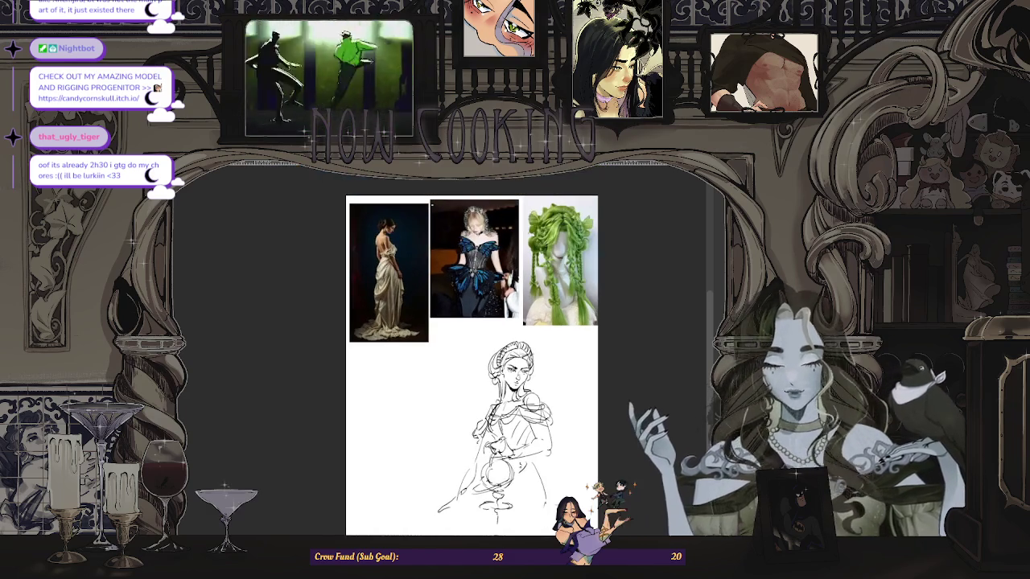
{"action": "key", "text": "h"}
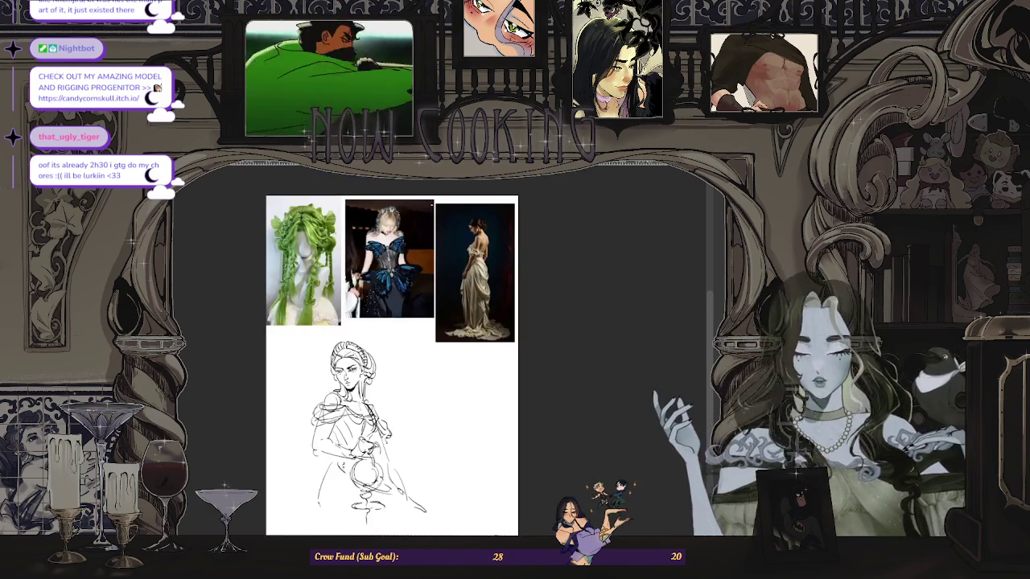
{"action": "scroll", "coordinate": [467, 394], "scroll_direction": "down", "scroll_amount": 2}
{"action": "scroll", "coordinate": [470, 444], "scroll_direction": "up", "scroll_amount": 3}
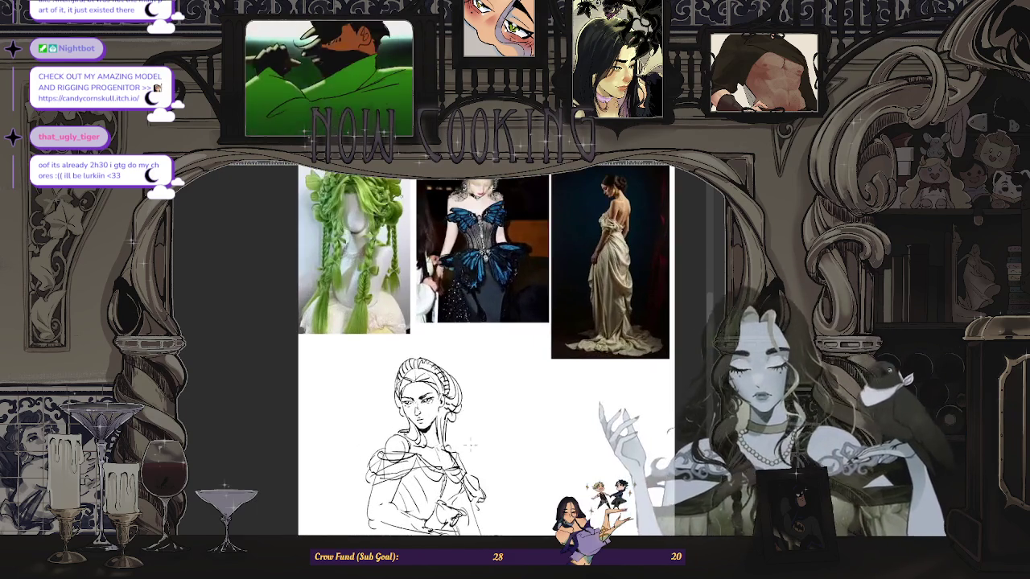
{"action": "scroll", "coordinate": [485, 442], "scroll_direction": "down", "scroll_amount": 2}
{"action": "scroll", "coordinate": [479, 402], "scroll_direction": "up", "scroll_amount": 1}
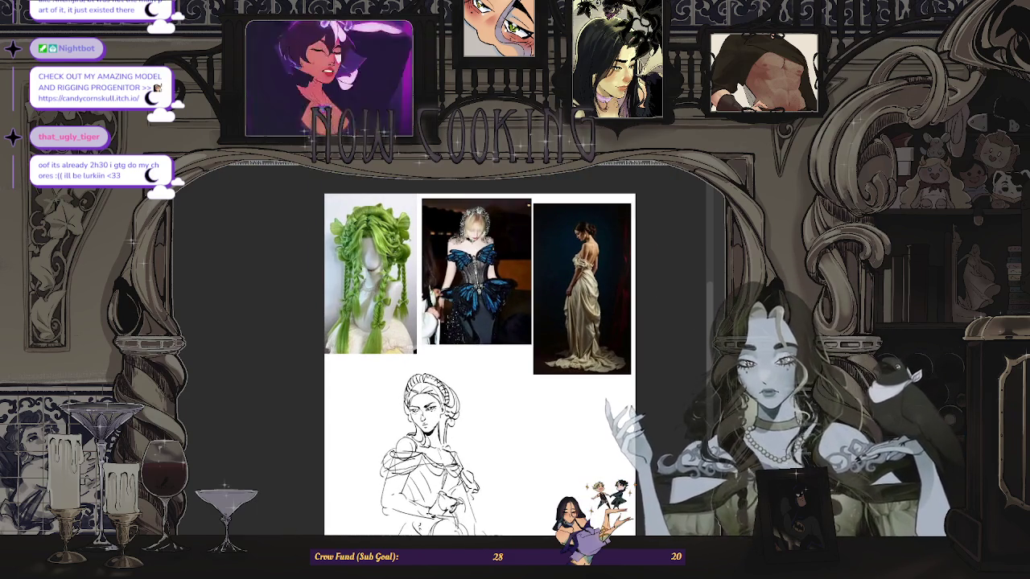
{"action": "scroll", "coordinate": [455, 381], "scroll_direction": "up", "scroll_amount": 1}
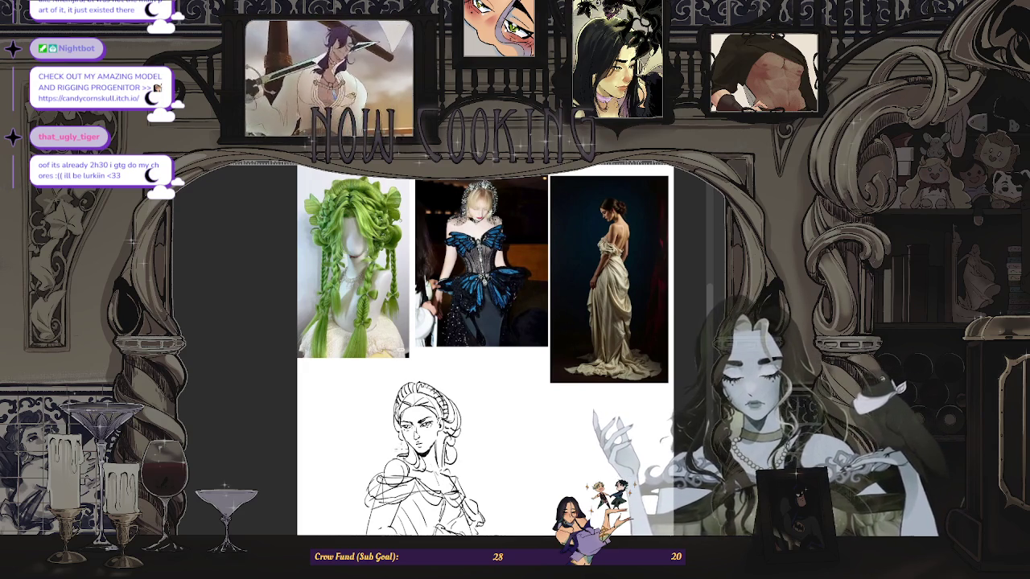
{"action": "scroll", "coordinate": [532, 439], "scroll_direction": "down", "scroll_amount": 2}
{"action": "scroll", "coordinate": [533, 439], "scroll_direction": "down", "scroll_amount": 1}
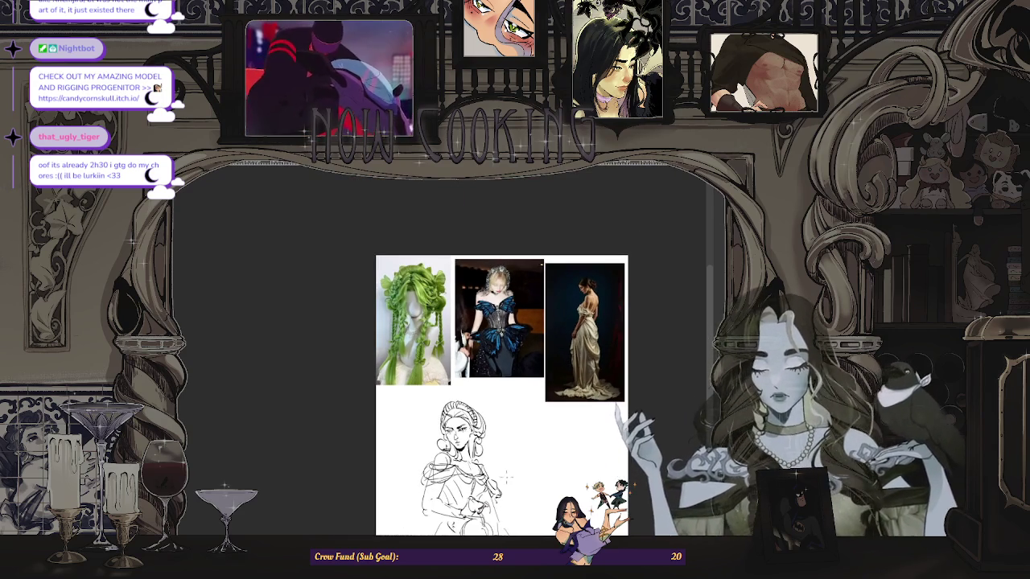
{"action": "key", "text": "m"}
{"action": "scroll", "coordinate": [412, 447], "scroll_direction": "up", "scroll_amount": 1}
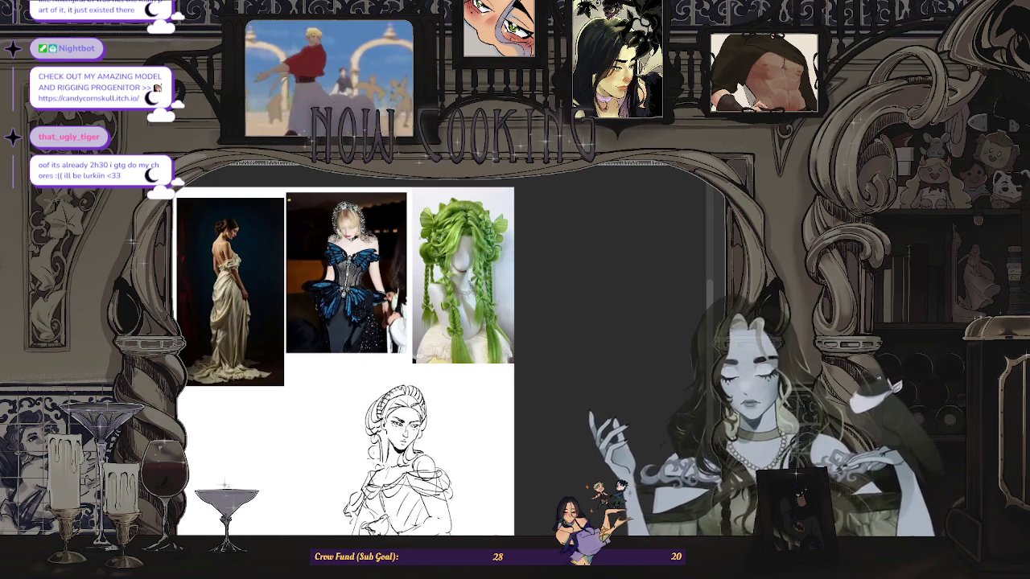
{"action": "scroll", "coordinate": [376, 461], "scroll_direction": "up", "scroll_amount": 1}
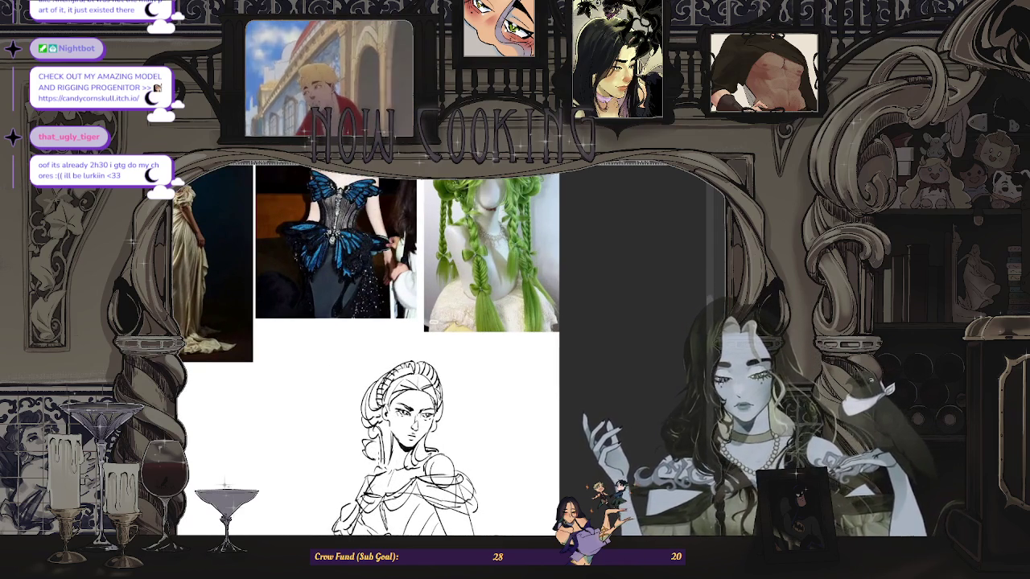
{"action": "scroll", "coordinate": [426, 436], "scroll_direction": "down", "scroll_amount": 1}
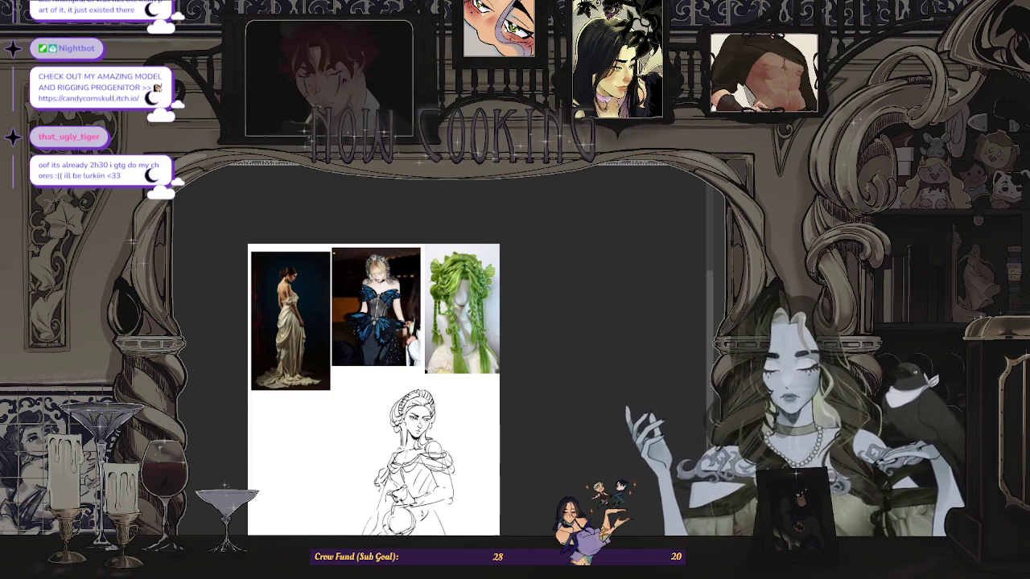
{"action": "scroll", "coordinate": [391, 441], "scroll_direction": "up", "scroll_amount": 2}
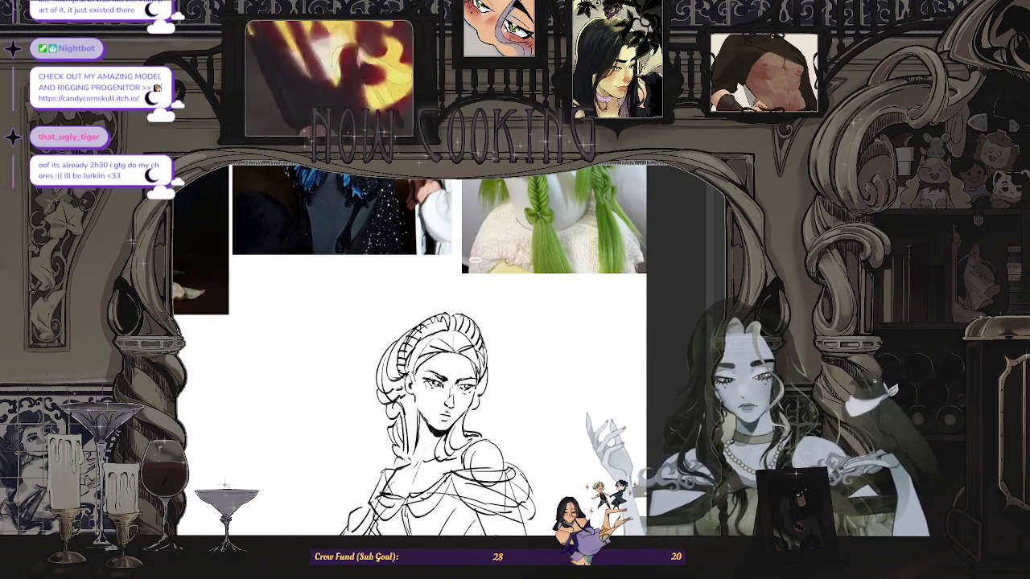
{"action": "scroll", "coordinate": [498, 428], "scroll_direction": "down", "scroll_amount": 2}
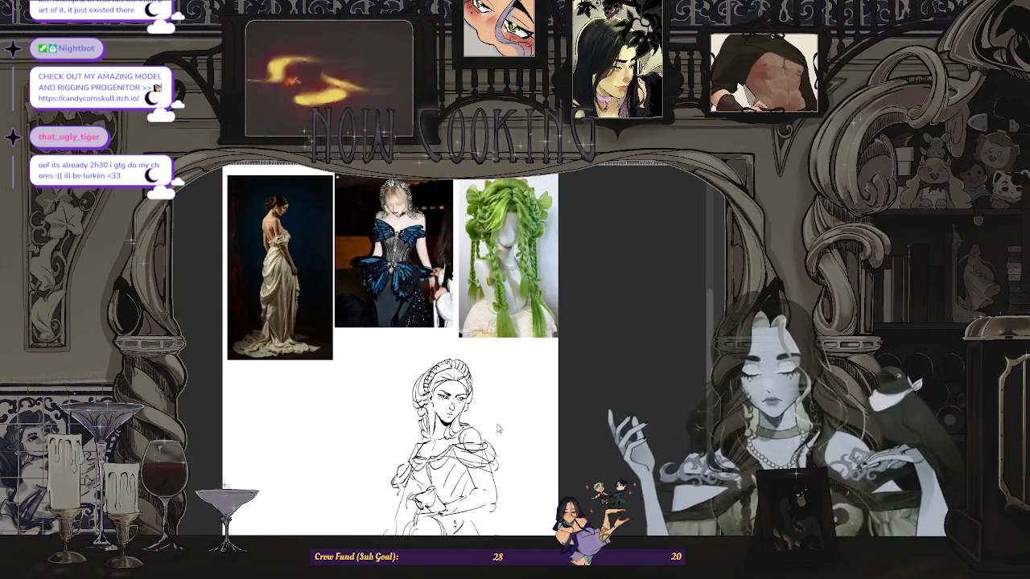
{"action": "scroll", "coordinate": [446, 370], "scroll_direction": "up", "scroll_amount": 3}
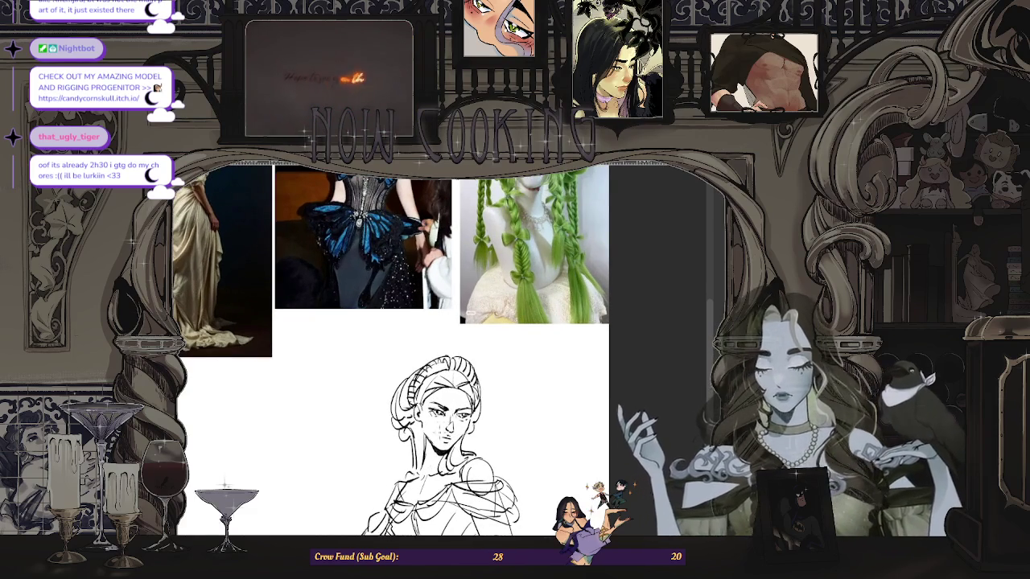
{"action": "scroll", "coordinate": [447, 370], "scroll_direction": "down", "scroll_amount": 2}
{"action": "scroll", "coordinate": [462, 386], "scroll_direction": "up", "scroll_amount": 1}
{"action": "scroll", "coordinate": [463, 387], "scroll_direction": "up", "scroll_amount": 2}
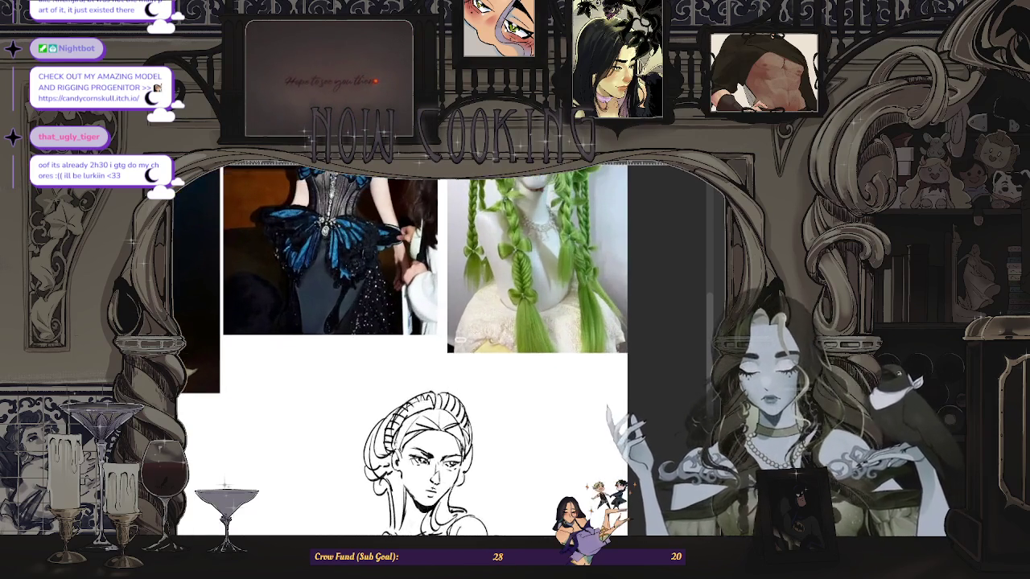
{"action": "scroll", "coordinate": [462, 386], "scroll_direction": "down", "scroll_amount": 1}
{"action": "scroll", "coordinate": [462, 386], "scroll_direction": "down", "scroll_amount": 1}
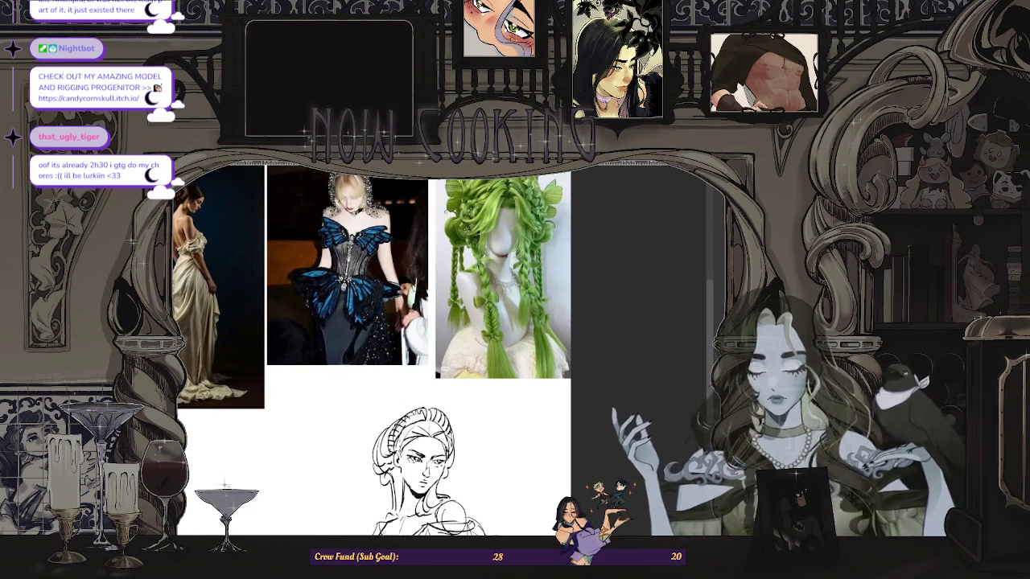
{"action": "scroll", "coordinate": [459, 366], "scroll_direction": "up", "scroll_amount": 1}
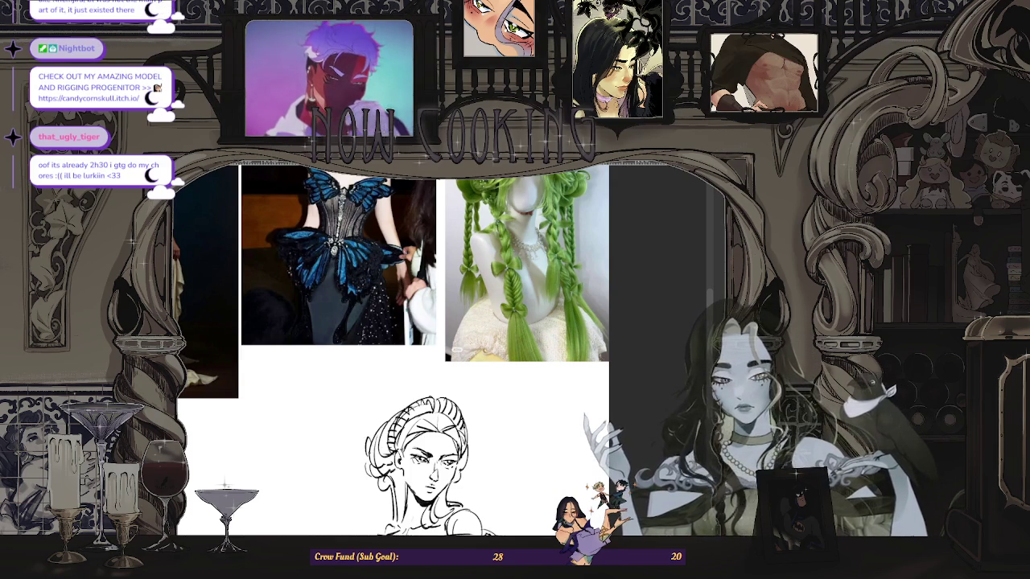
{"action": "scroll", "coordinate": [387, 354], "scroll_direction": "down", "scroll_amount": 1}
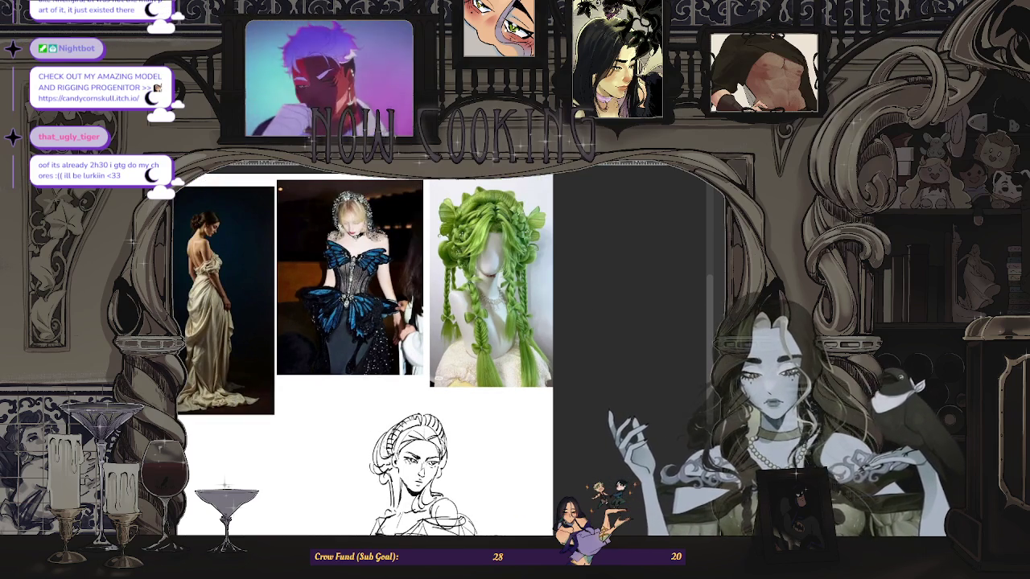
{"action": "scroll", "coordinate": [410, 414], "scroll_direction": "up", "scroll_amount": 1}
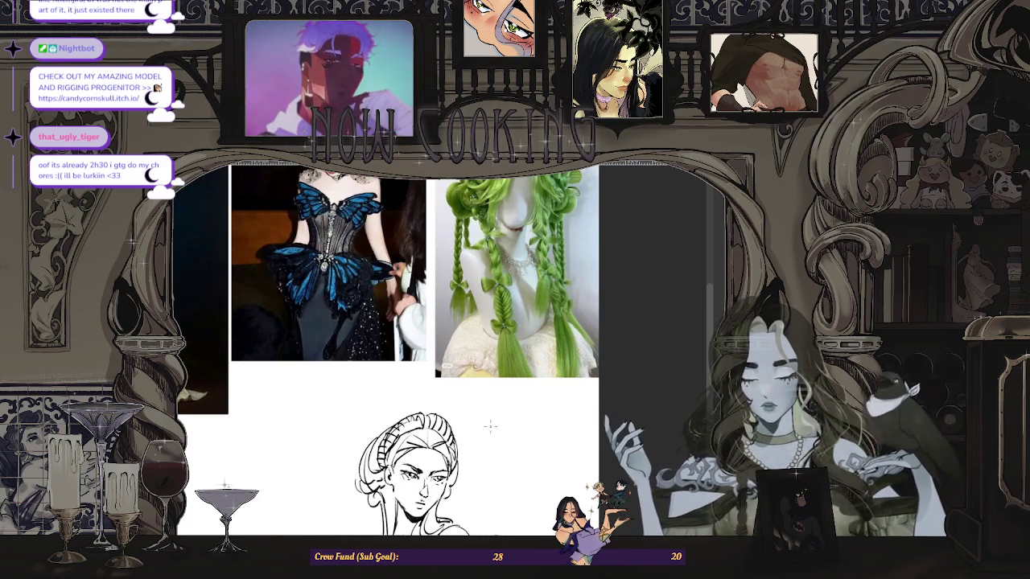
{"action": "scroll", "coordinate": [490, 426], "scroll_direction": "down", "scroll_amount": 1}
{"action": "scroll", "coordinate": [494, 418], "scroll_direction": "up", "scroll_amount": 1}
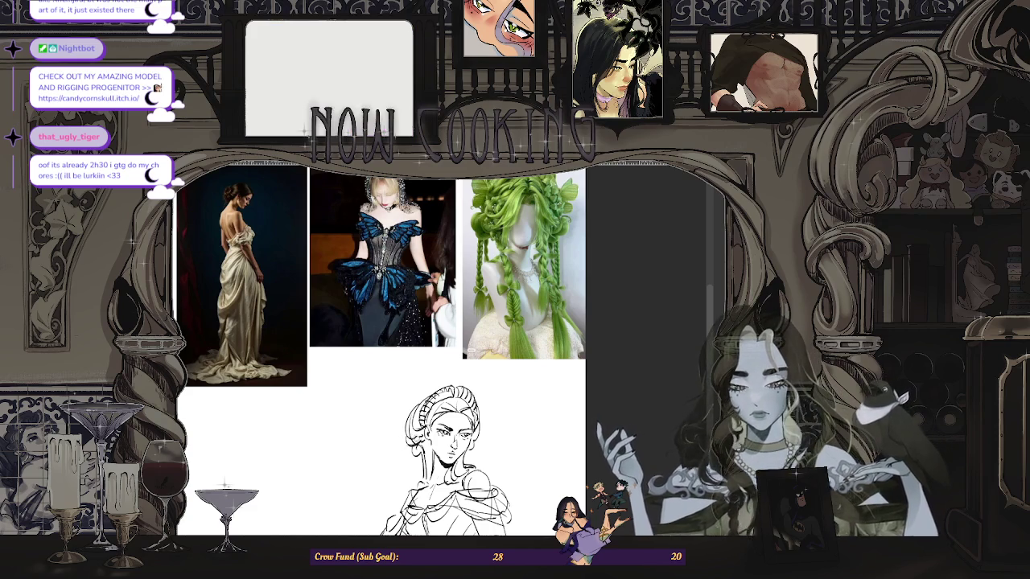
{"action": "scroll", "coordinate": [406, 408], "scroll_direction": "down", "scroll_amount": 1}
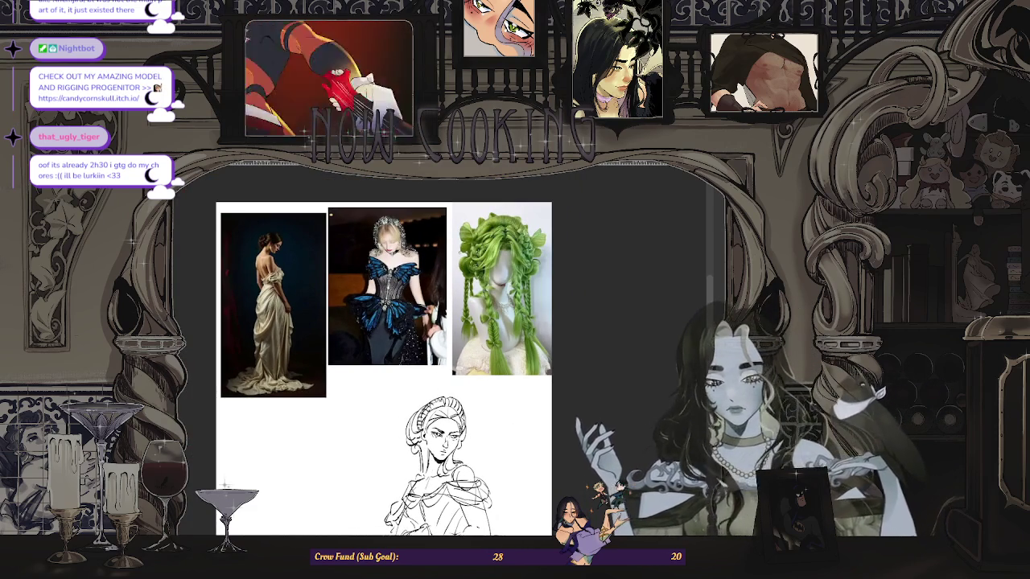
{"action": "scroll", "coordinate": [435, 402], "scroll_direction": "up", "scroll_amount": 1}
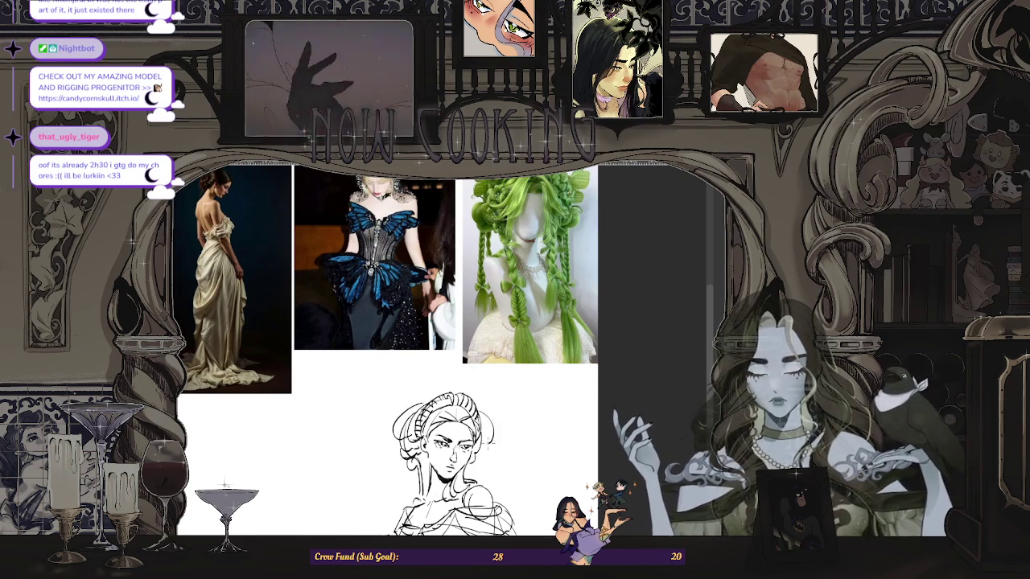
{"action": "key", "text": "ctrl+minus"}
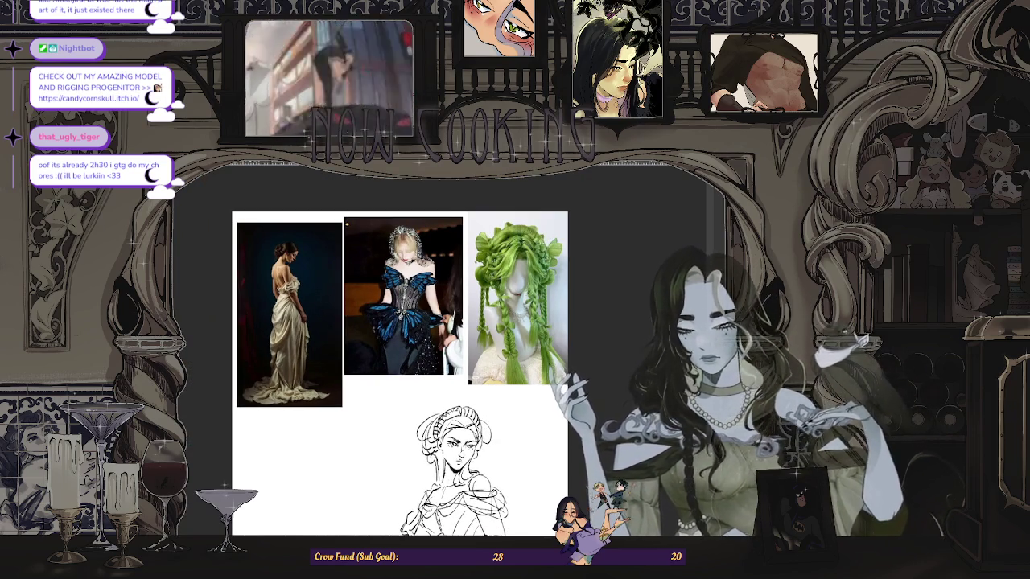
{"action": "key", "text": "ctrl+plus"}
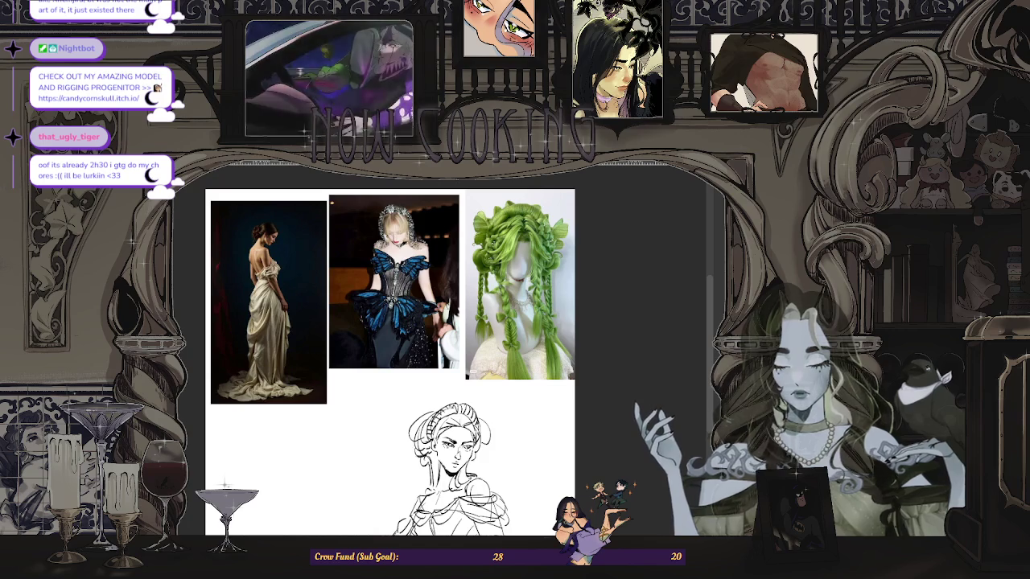
{"action": "key", "text": "ctrl+plus"}
{"action": "key", "text": "ctrl+plus"}
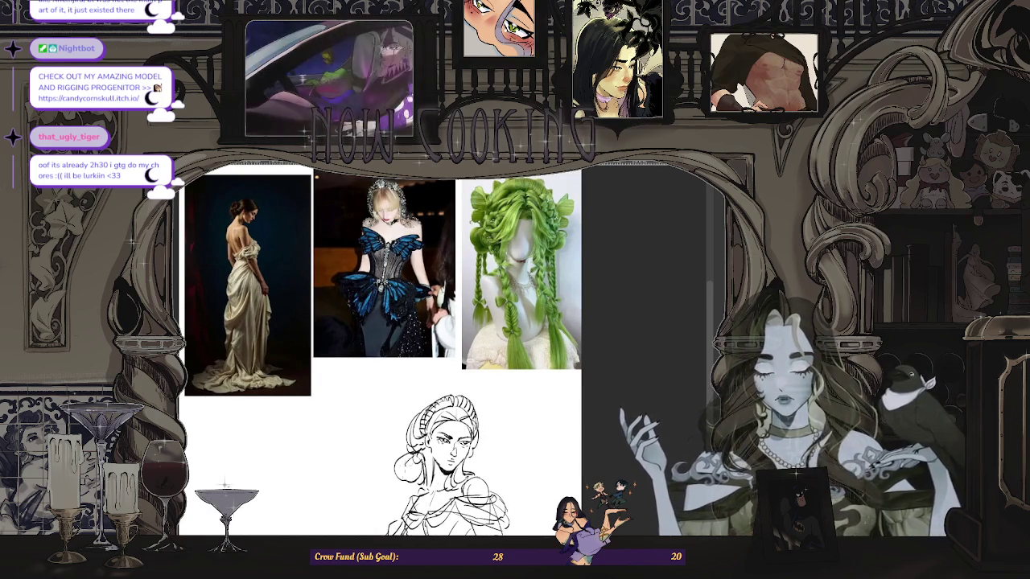
{"action": "key", "text": "ctrl+minus"}
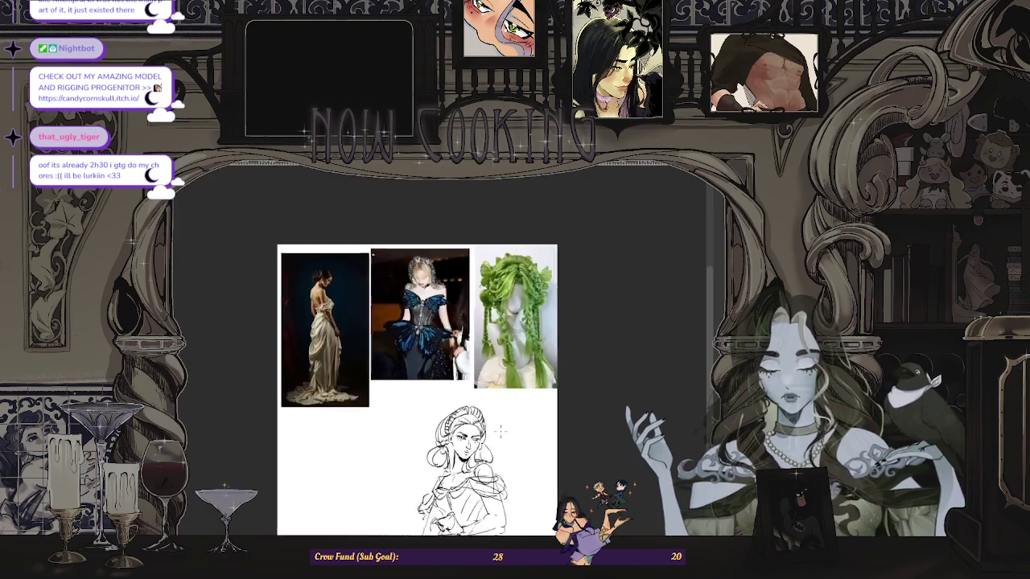
{"action": "key", "text": "ctrl+minus"}
{"action": "key", "text": "m"}
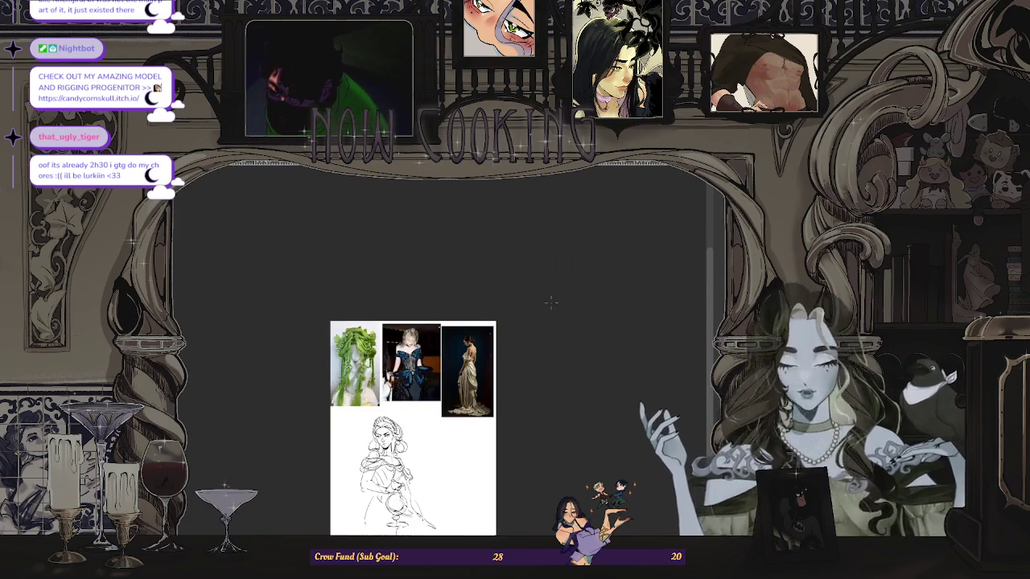
{"action": "key", "text": "ctrl+plus"}
{"action": "key", "text": "ctrl+plus"}
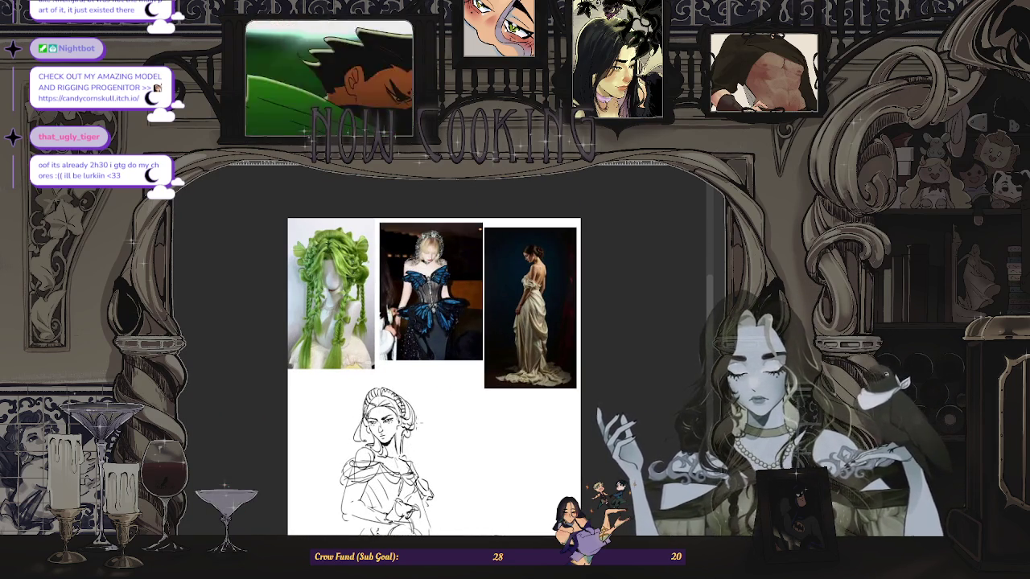
{"action": "key", "text": "ctrl+minus"}
{"action": "key", "text": "ctrl+plus"}
{"action": "key", "text": "ctrl+plus"}
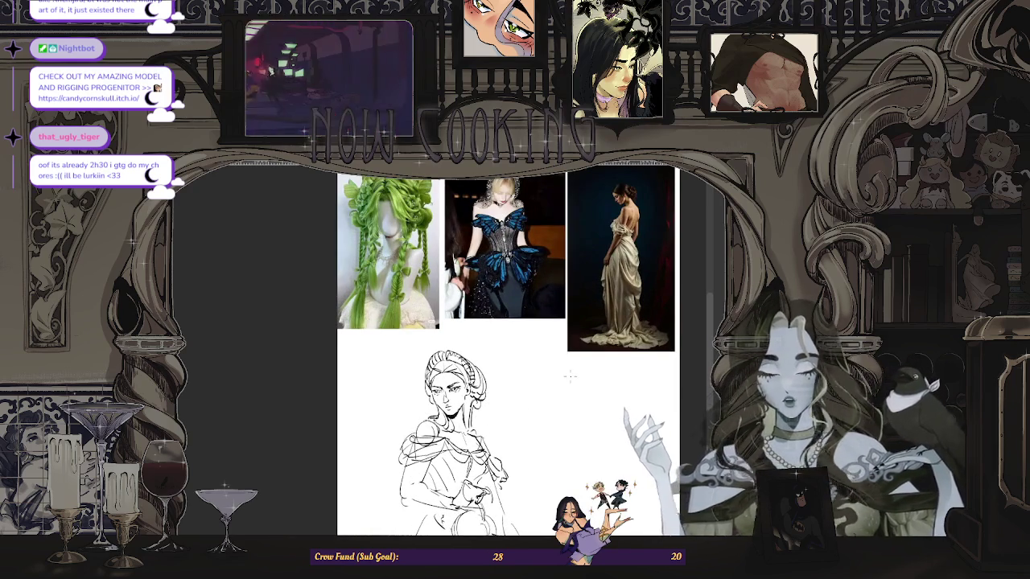
{"action": "key", "text": "ctrl+plus"}
{"action": "key", "text": "ctrl+plus"}
{"action": "key", "text": "ctrl+minus"}
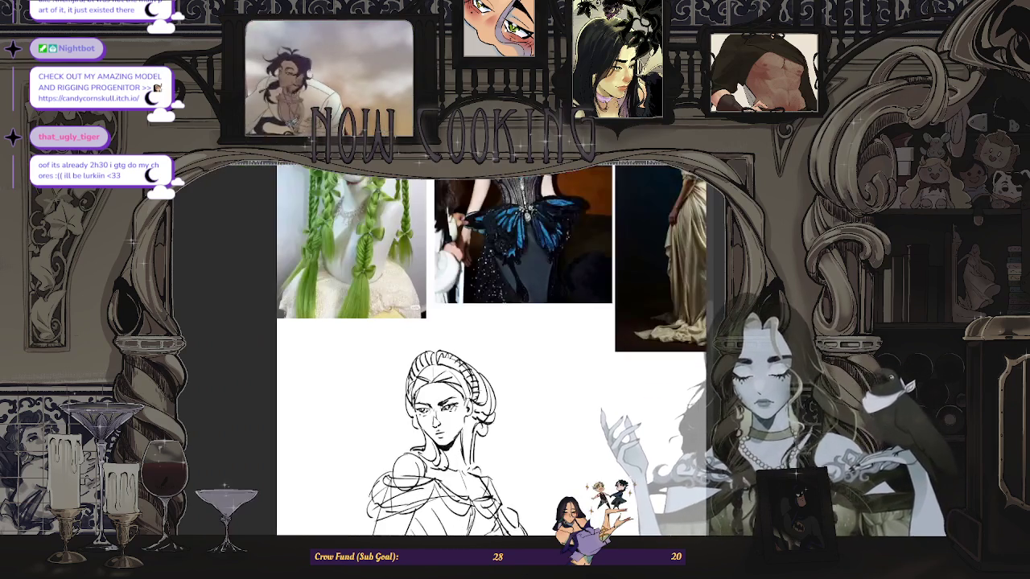
{"action": "key", "text": "ctrl+minus"}
{"action": "key", "text": "ctrl+plus"}
{"action": "key", "text": "ctrl+plus"}
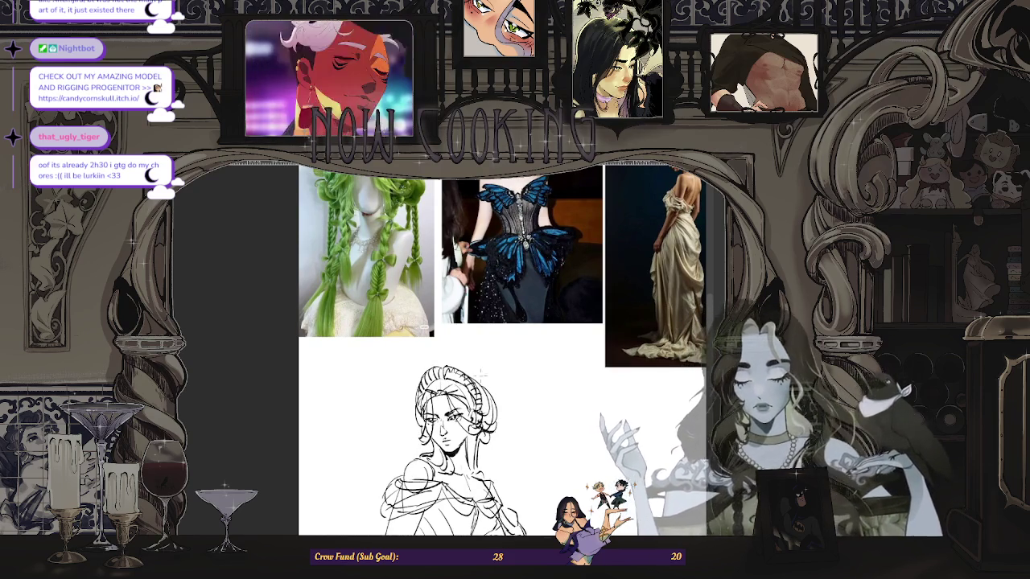
{"action": "key", "text": "ctrl+minus"}
{"action": "key", "text": "ctrl+plus"}
{"action": "key", "text": "ctrl+plus"}
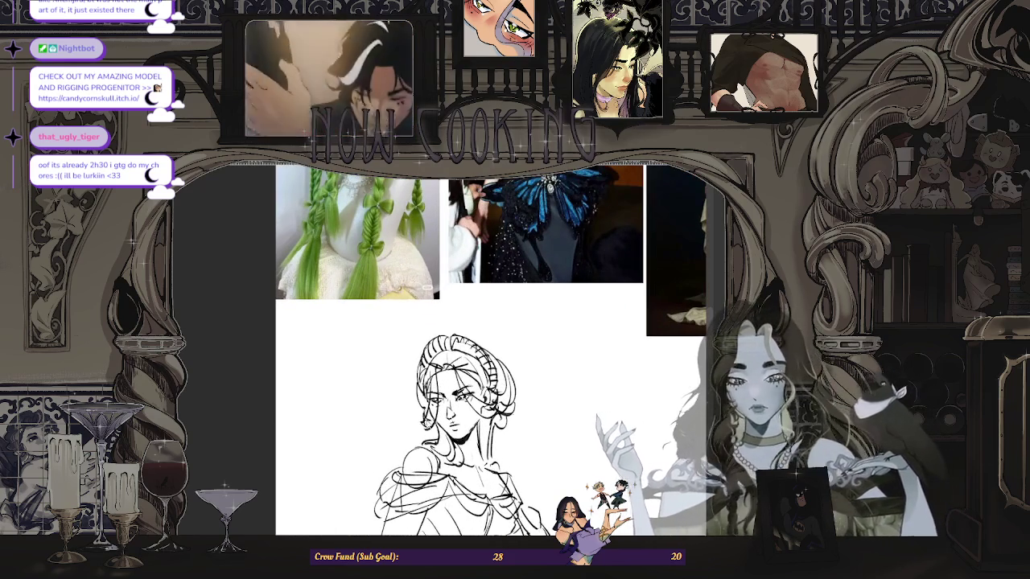
{"action": "key", "text": "ctrl+minus"}
{"action": "key", "text": "ctrl+plus"}
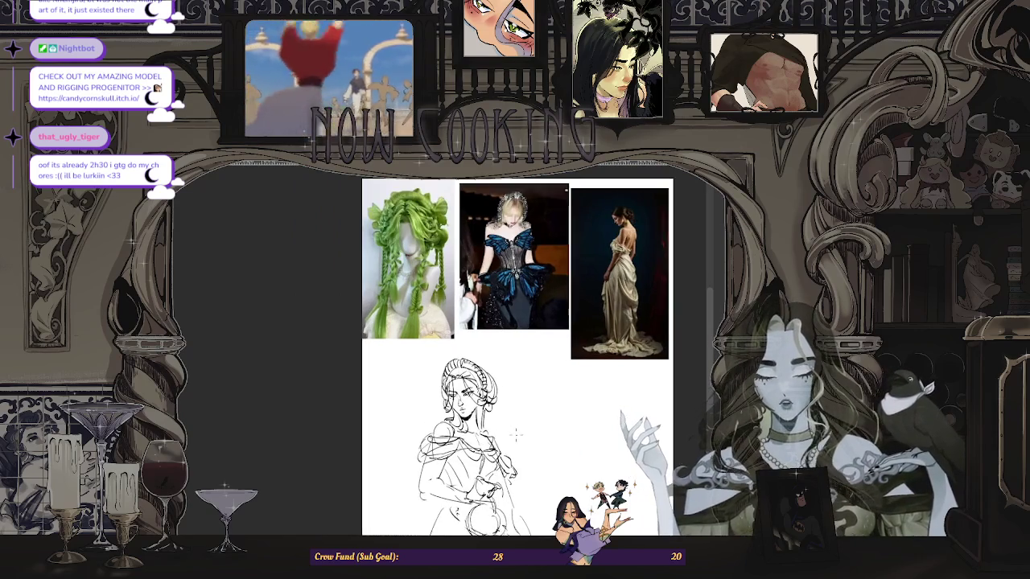
{"action": "key", "text": "ctrl+plus"}
{"action": "key", "text": "ctrl+minus"}
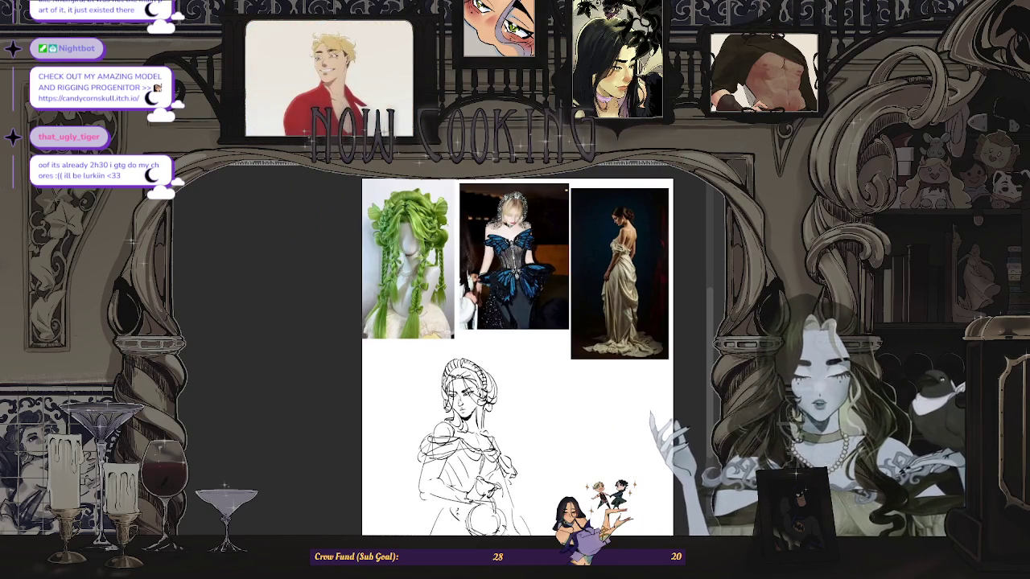
{"action": "scroll", "coordinate": [464, 348], "scroll_direction": "up", "scroll_amount": 2}
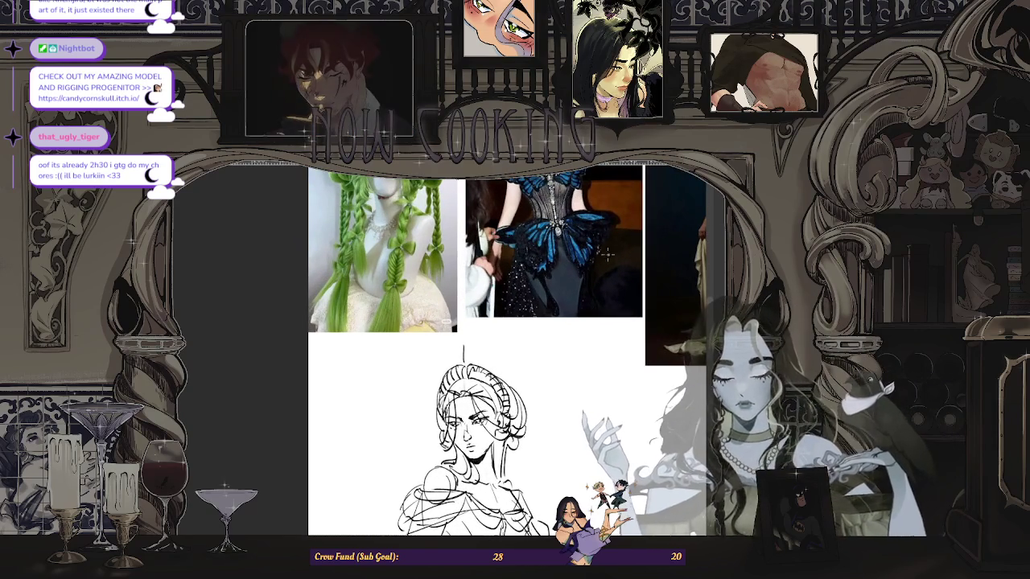
{"action": "key", "text": "m"}
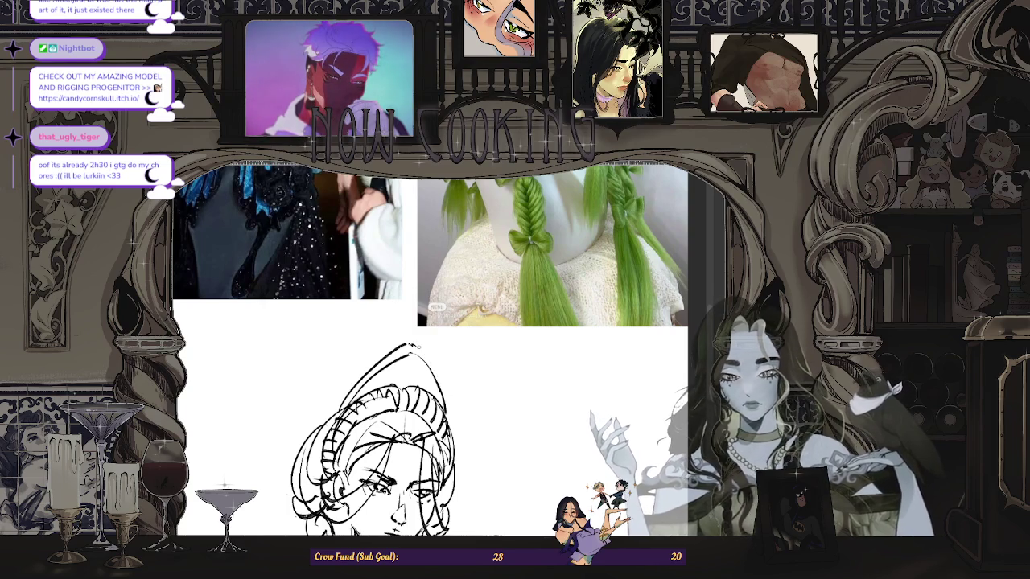
Step: Zoom out over the whole canvas and flip the view horizontally with H to check the sketch
{"action": "scroll", "coordinate": [480, 375], "scroll_direction": "down", "scroll_amount": 1}
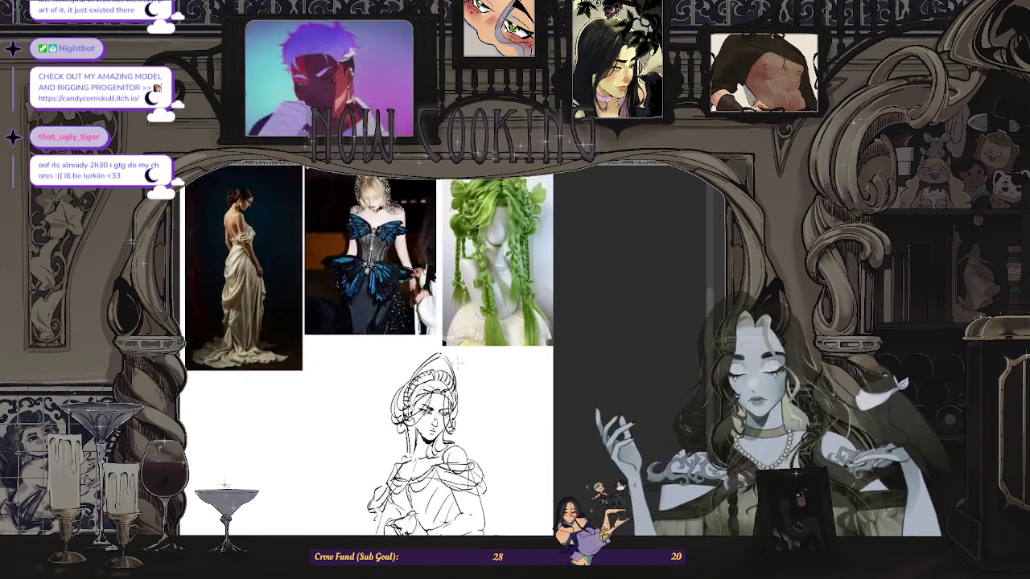
{"action": "scroll", "coordinate": [480, 375], "scroll_direction": "down", "scroll_amount": 1}
{"action": "scroll", "coordinate": [480, 374], "scroll_direction": "down", "scroll_amount": 1}
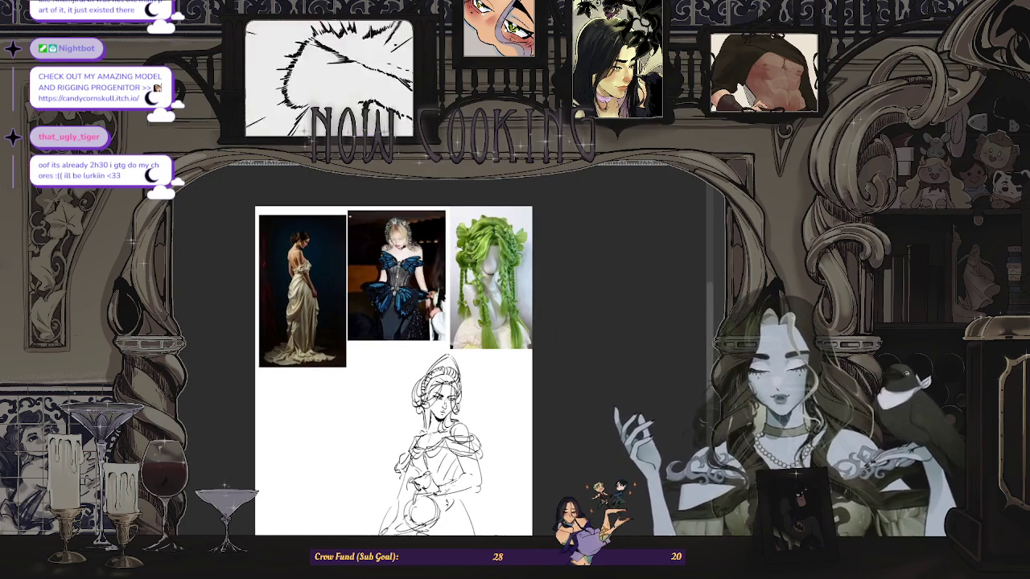
{"action": "scroll", "coordinate": [461, 448], "scroll_direction": "up", "scroll_amount": 1}
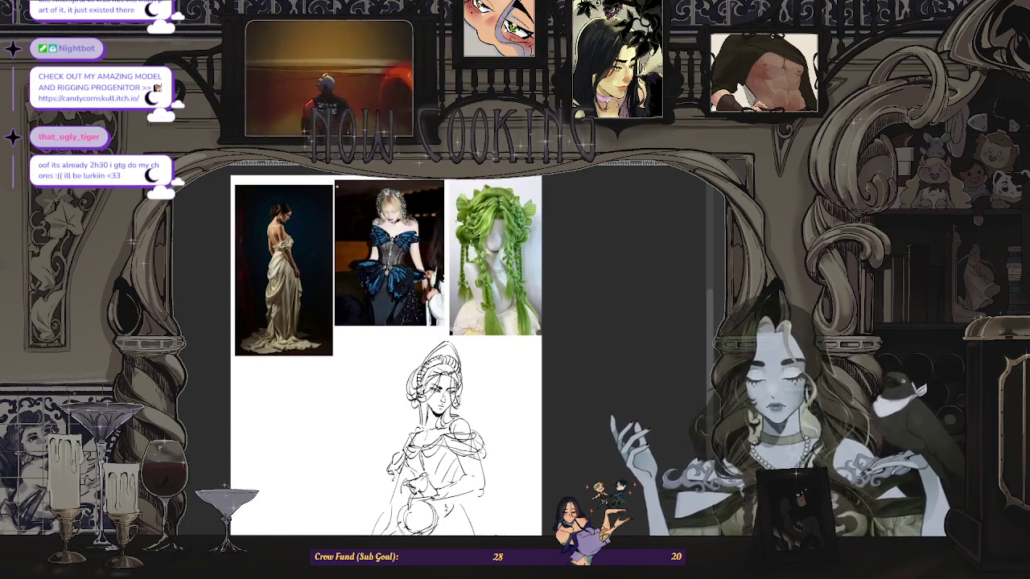
{"action": "scroll", "coordinate": [452, 346], "scroll_direction": "down", "scroll_amount": 1}
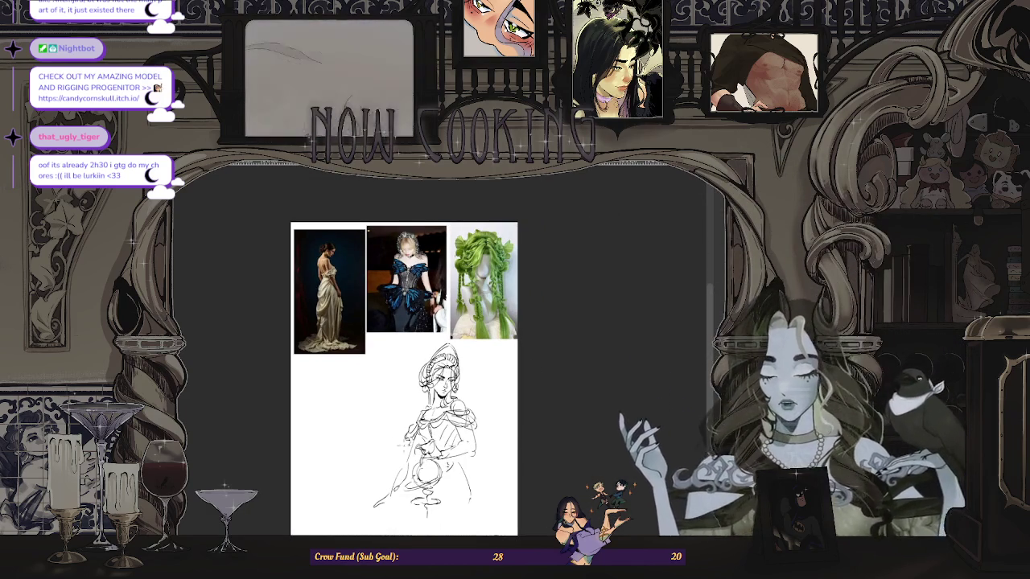
{"action": "scroll", "coordinate": [445, 444], "scroll_direction": "up", "scroll_amount": 2}
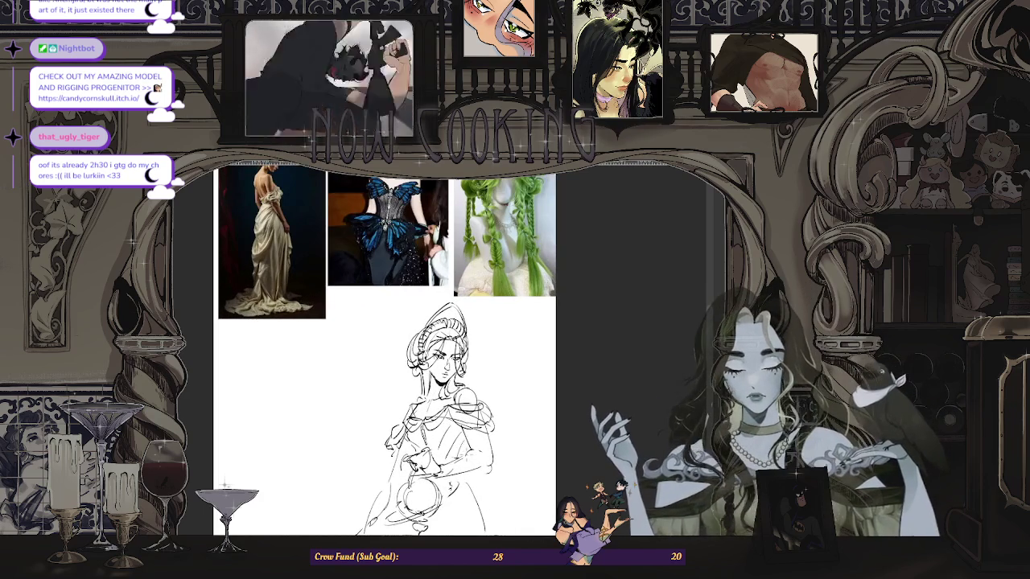
{"action": "scroll", "coordinate": [398, 354], "scroll_direction": "down", "scroll_amount": 2}
{"action": "scroll", "coordinate": [399, 354], "scroll_direction": "up", "scroll_amount": 1}
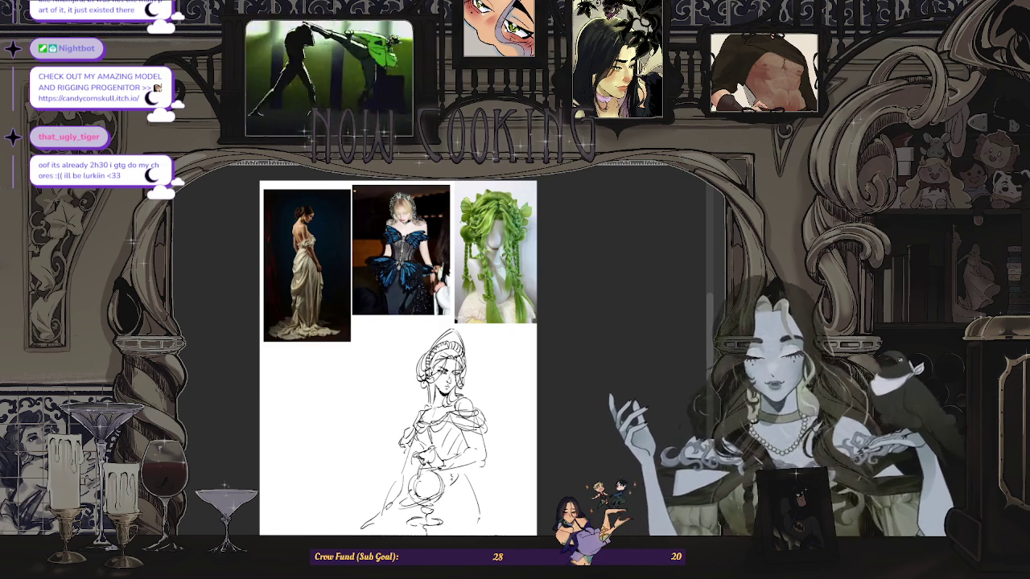
{"action": "key", "text": "h"}
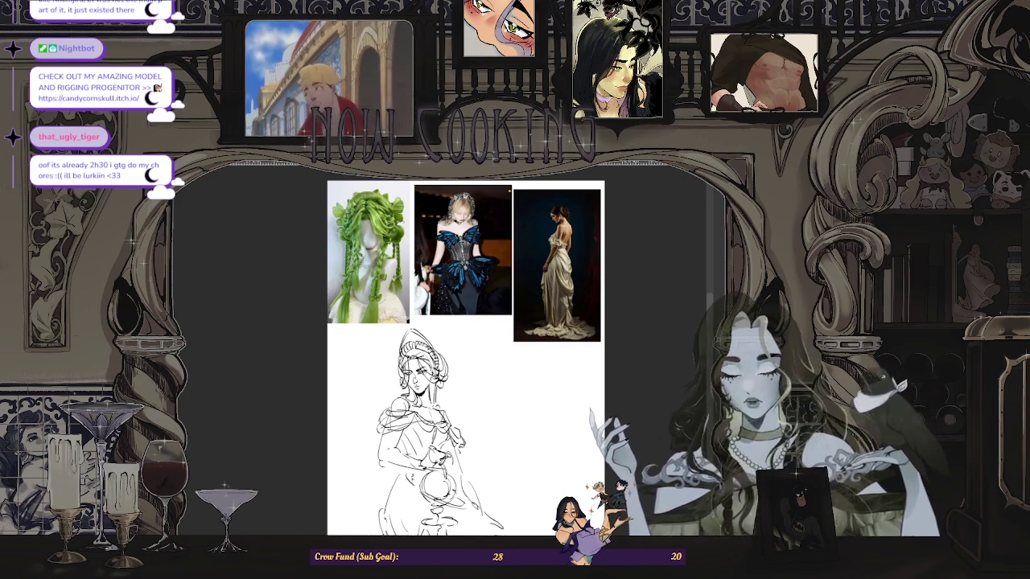
Step: Flip the view back to normal orientation and zoom around the sketch
{"action": "scroll", "coordinate": [413, 532], "scroll_direction": "down", "scroll_amount": 2}
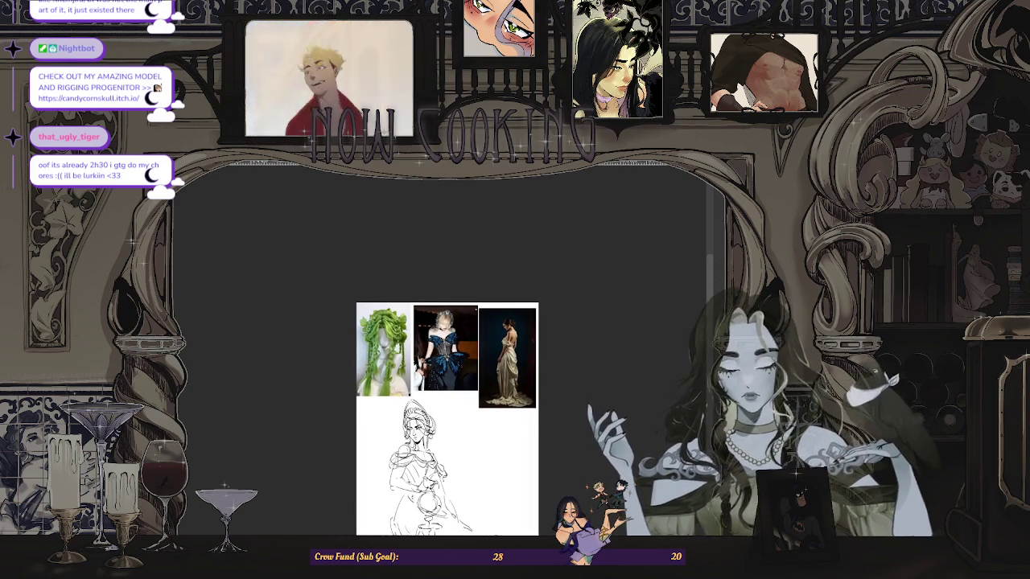
{"action": "key", "text": "m"}
{"action": "scroll", "coordinate": [473, 521], "scroll_direction": "up", "scroll_amount": 2}
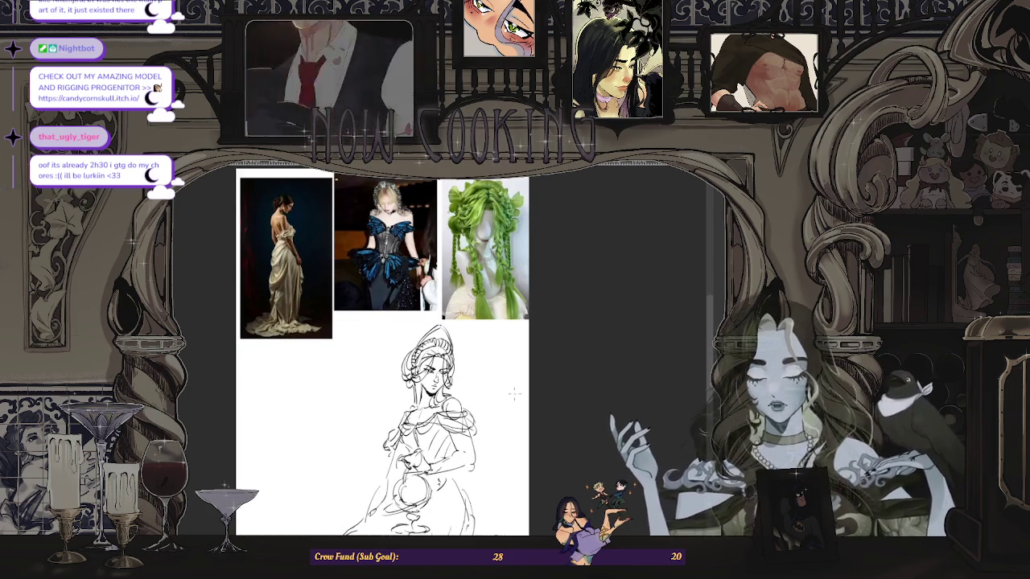
{"action": "scroll", "coordinate": [473, 515], "scroll_direction": "down", "scroll_amount": 2}
{"action": "scroll", "coordinate": [497, 424], "scroll_direction": "up", "scroll_amount": 2}
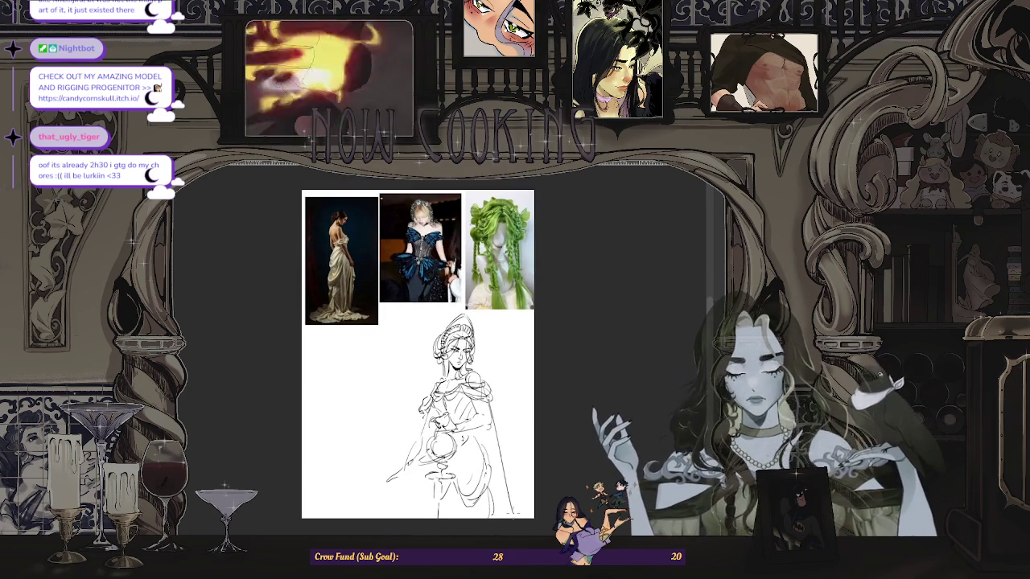
{"action": "scroll", "coordinate": [537, 350], "scroll_direction": "up", "scroll_amount": 1}
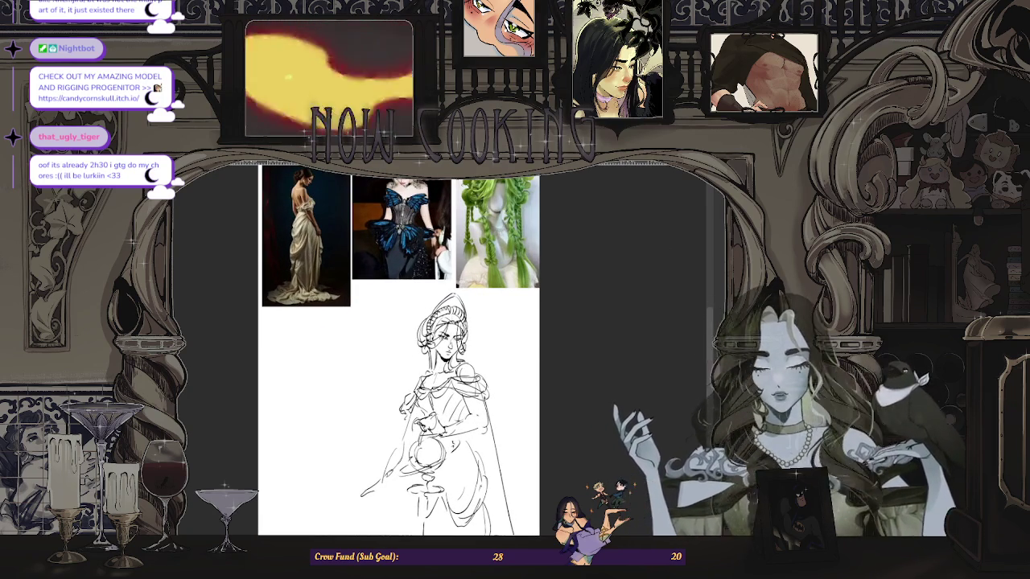
Step: Mirror the view again with H and zoom around to compare the sketch
{"action": "key", "text": "h"}
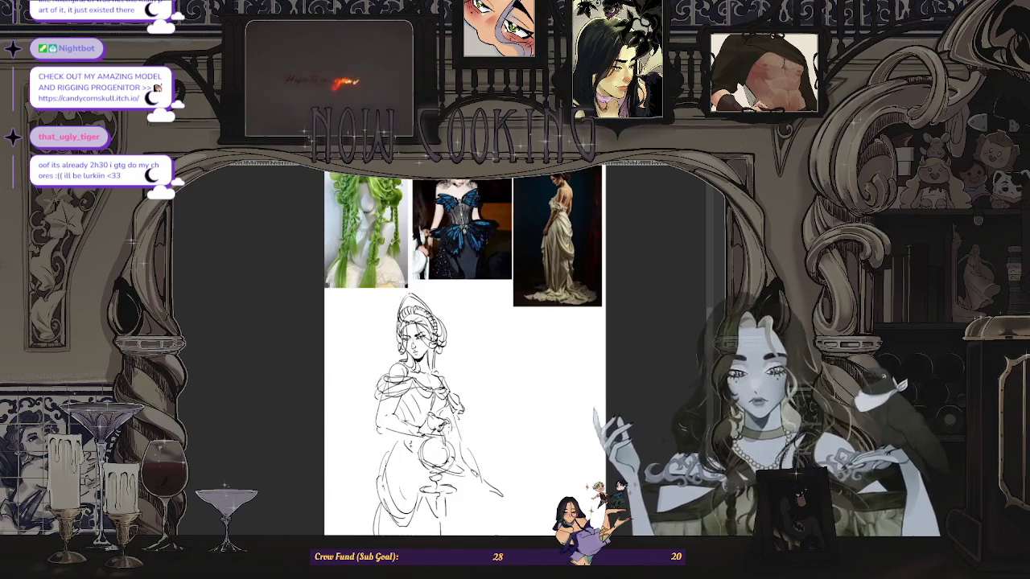
{"action": "scroll", "coordinate": [464, 350], "scroll_direction": "down", "scroll_amount": 1}
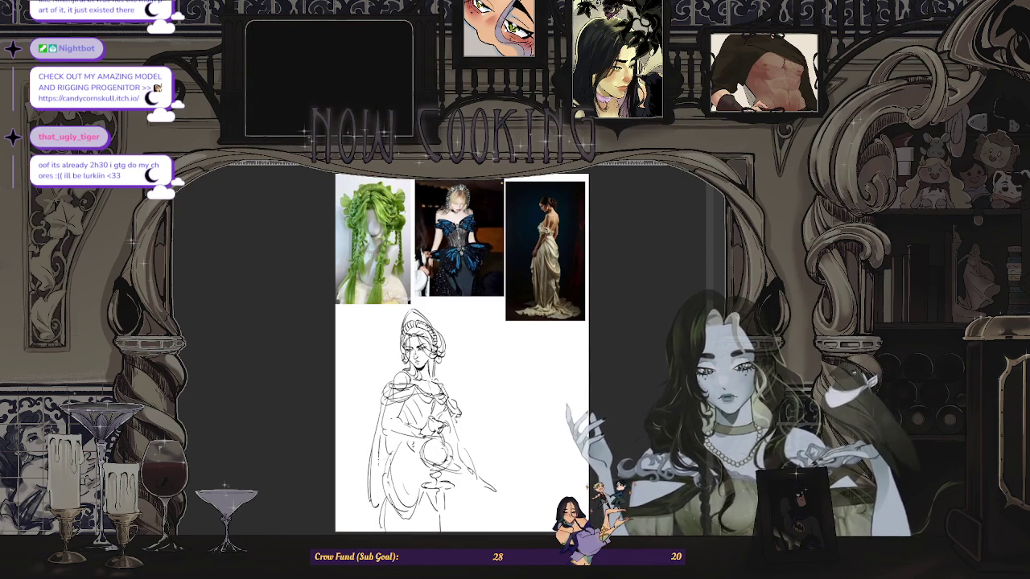
{"action": "scroll", "coordinate": [381, 517], "scroll_direction": "up", "scroll_amount": 1}
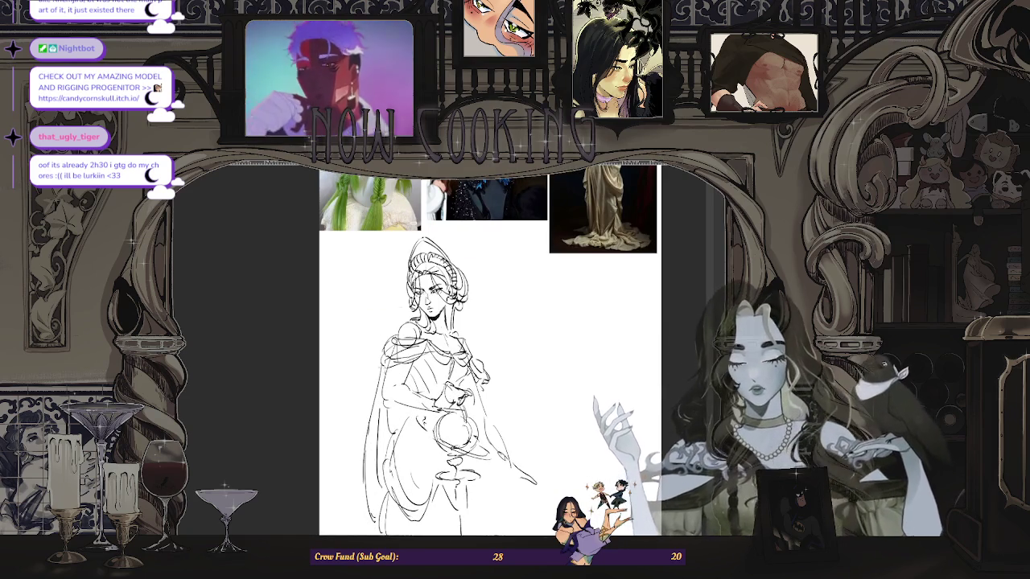
{"action": "scroll", "coordinate": [409, 436], "scroll_direction": "up", "scroll_amount": 1}
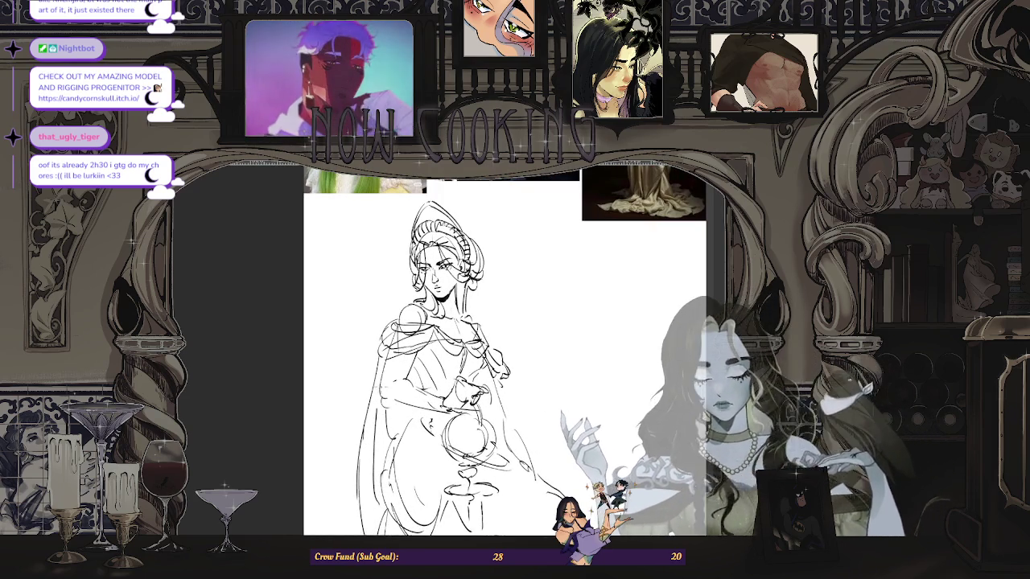
{"action": "scroll", "coordinate": [515, 359], "scroll_direction": "down", "scroll_amount": 2}
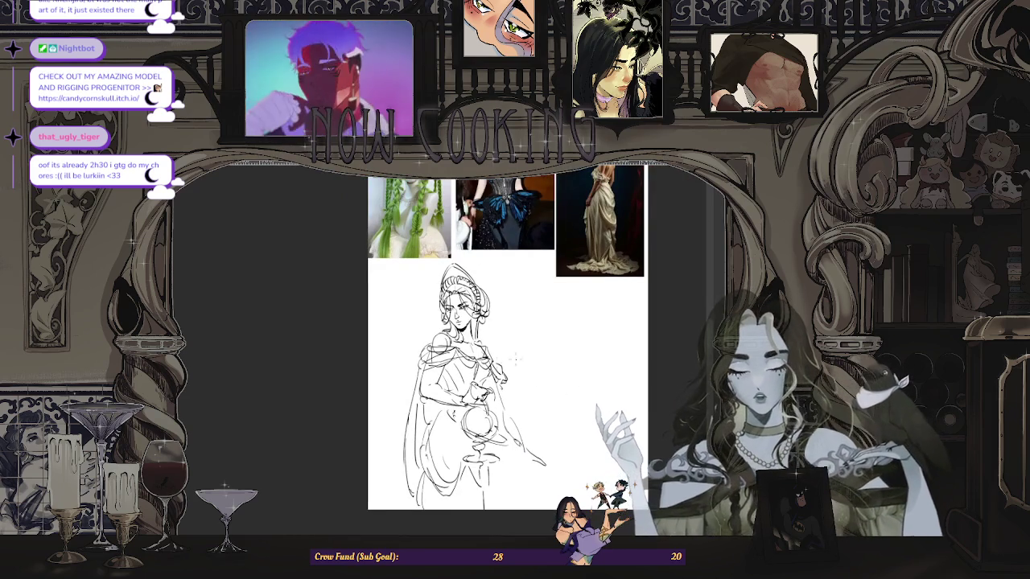
{"action": "scroll", "coordinate": [484, 398], "scroll_direction": "down", "scroll_amount": 2}
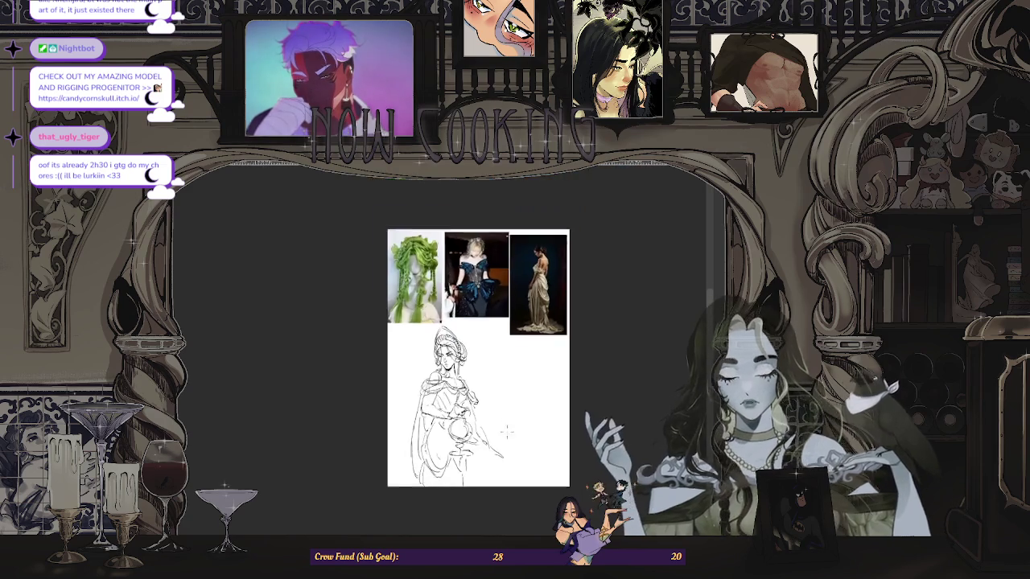
{"action": "scroll", "coordinate": [485, 397], "scroll_direction": "up", "scroll_amount": 2}
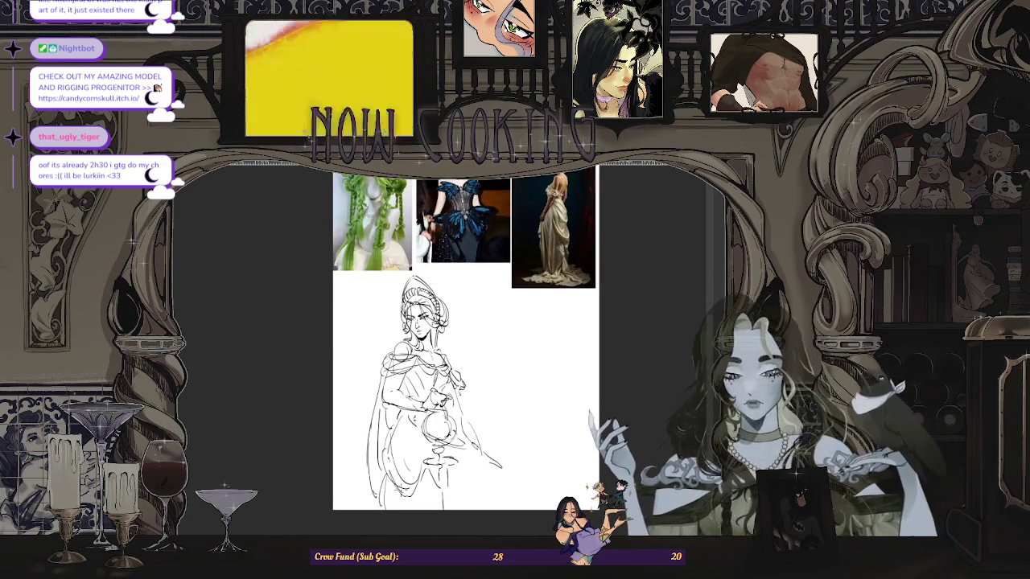
{"action": "scroll", "coordinate": [485, 398], "scroll_direction": "down", "scroll_amount": 2}
{"action": "scroll", "coordinate": [484, 398], "scroll_direction": "up", "scroll_amount": 1}
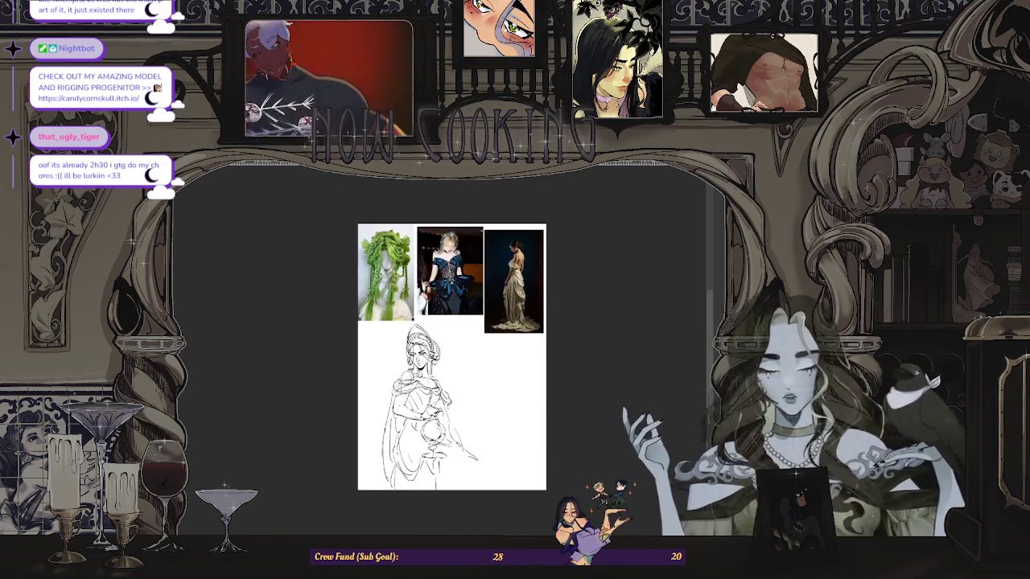
Step: Return the canvas view to unmirrored and adjust the zoom
{"action": "key", "text": "h"}
{"action": "scroll", "coordinate": [399, 330], "scroll_direction": "up", "scroll_amount": 1}
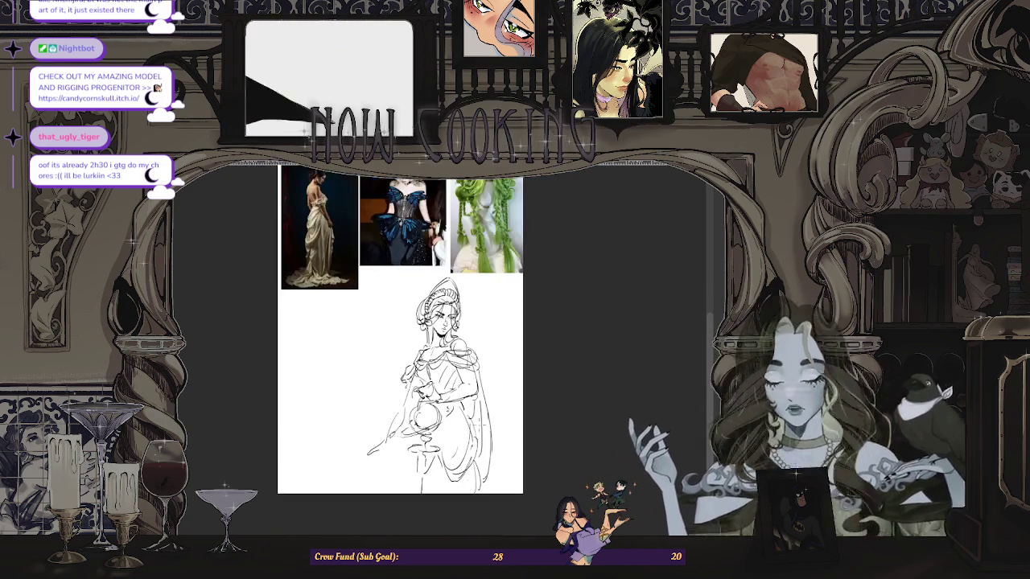
{"action": "scroll", "coordinate": [403, 331], "scroll_direction": "up", "scroll_amount": 1}
{"action": "scroll", "coordinate": [403, 330], "scroll_direction": "down", "scroll_amount": 2}
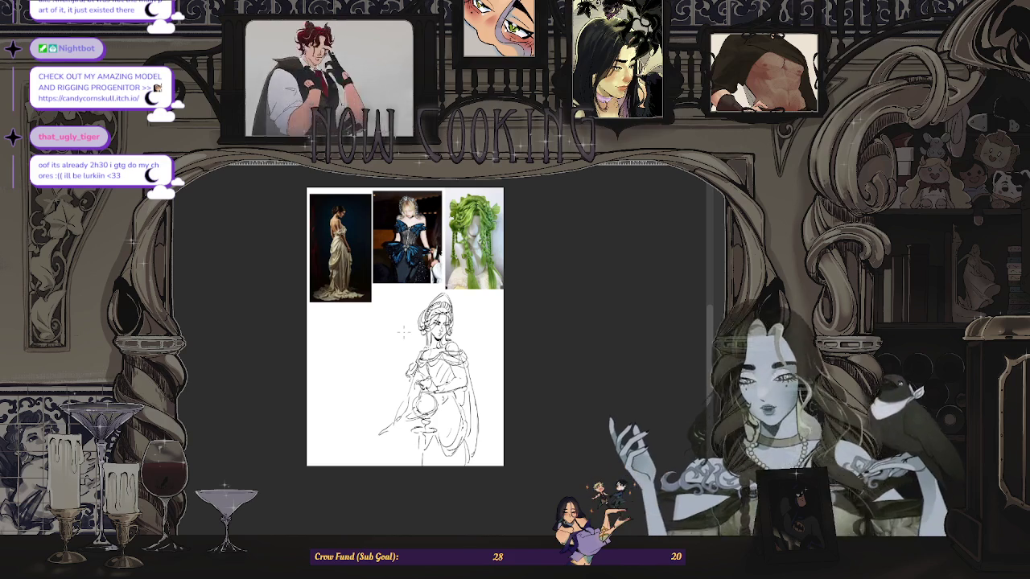
Step: Draw a curved line along the lower right of the gown's skirt
{"action": "scroll", "coordinate": [403, 332], "scroll_direction": "up", "scroll_amount": 1}
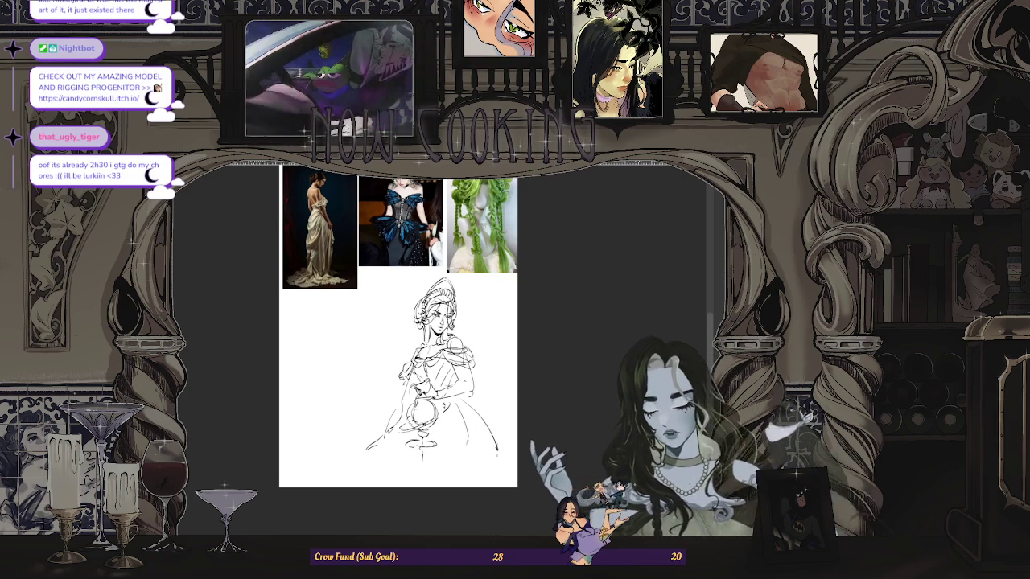
{"action": "left_click_drag", "start_coordinate": [476, 425], "coordinate": [486, 480]}
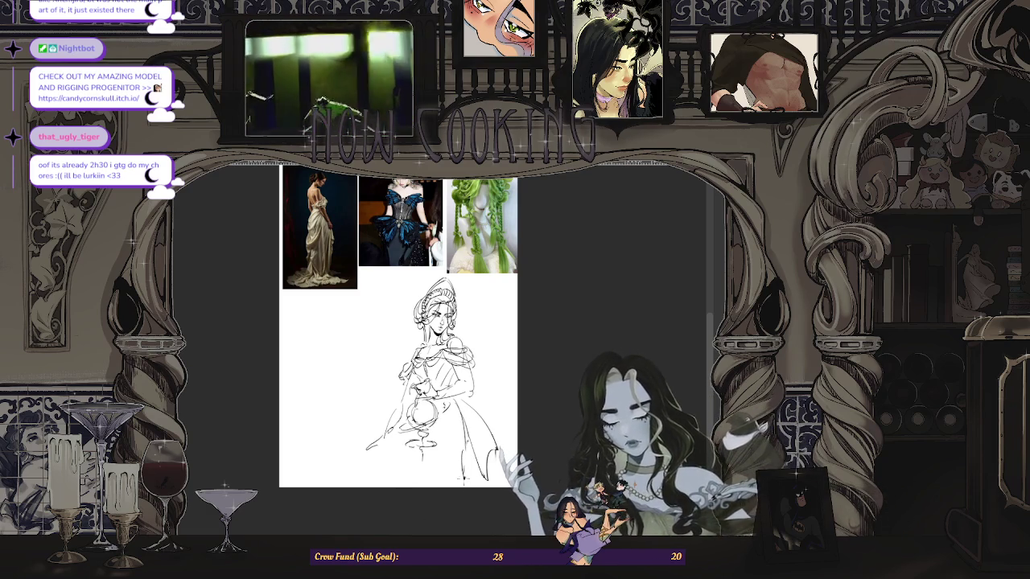
{"action": "scroll", "coordinate": [452, 507], "scroll_direction": "up", "scroll_amount": 2}
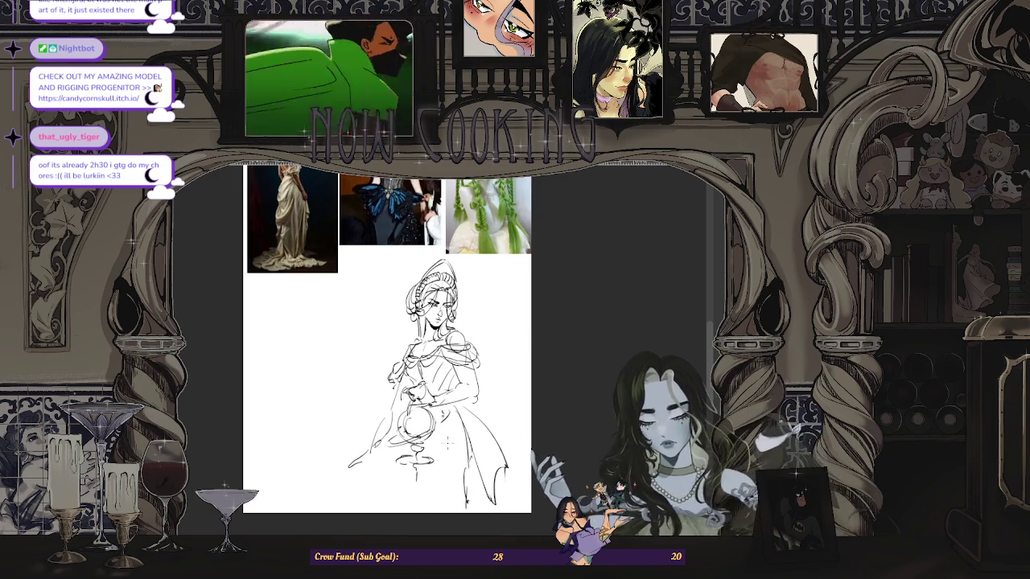